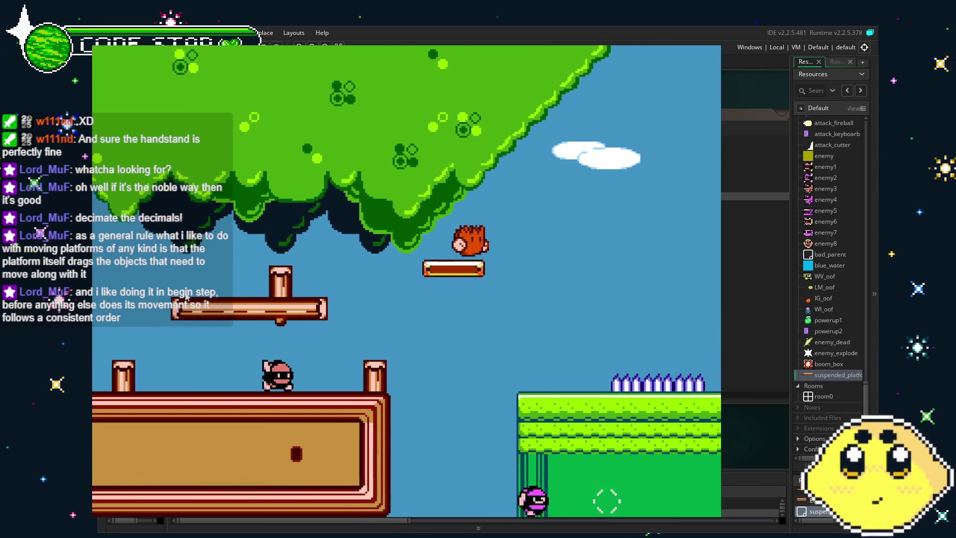
# Jump repeatedly off the descending suspended platform toward the tree
pyautogui.press('space')
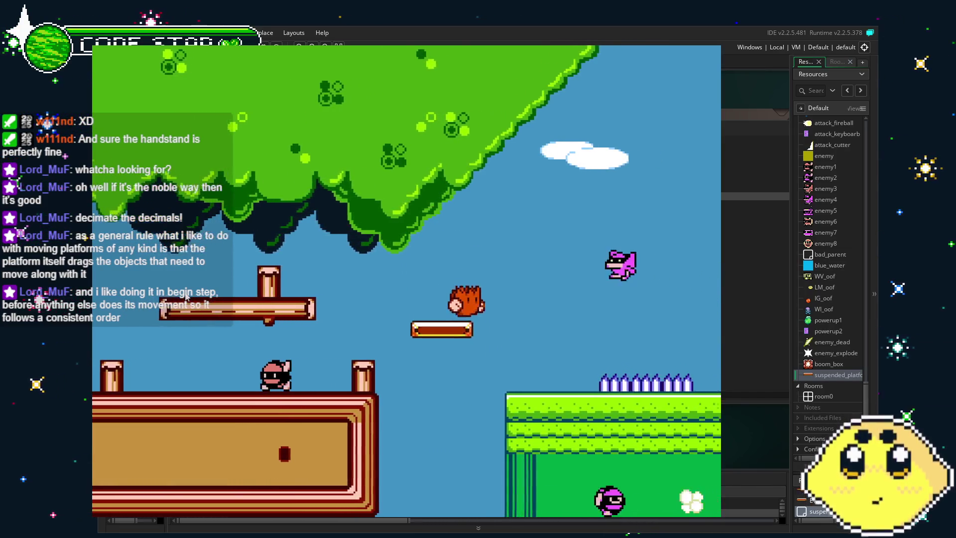
pyautogui.press('space')
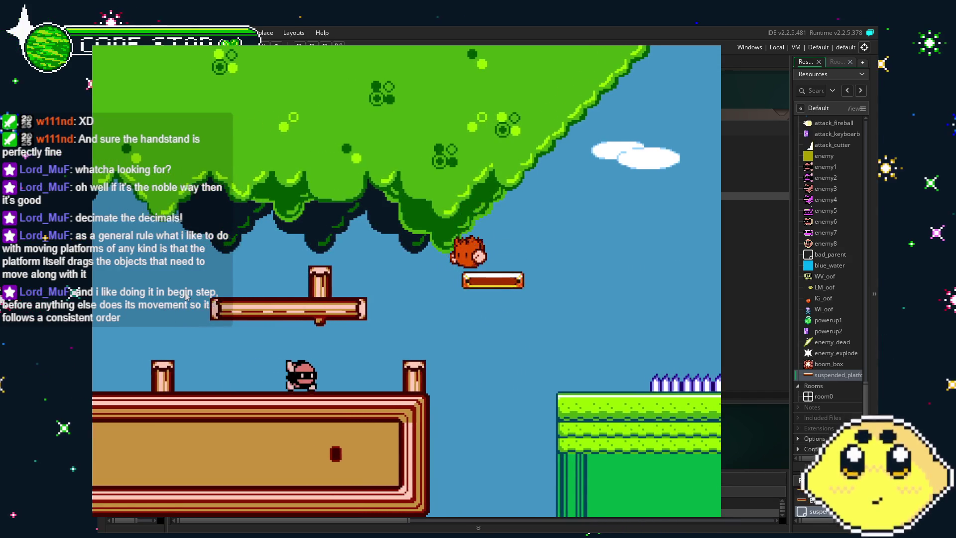
pyautogui.press('space')
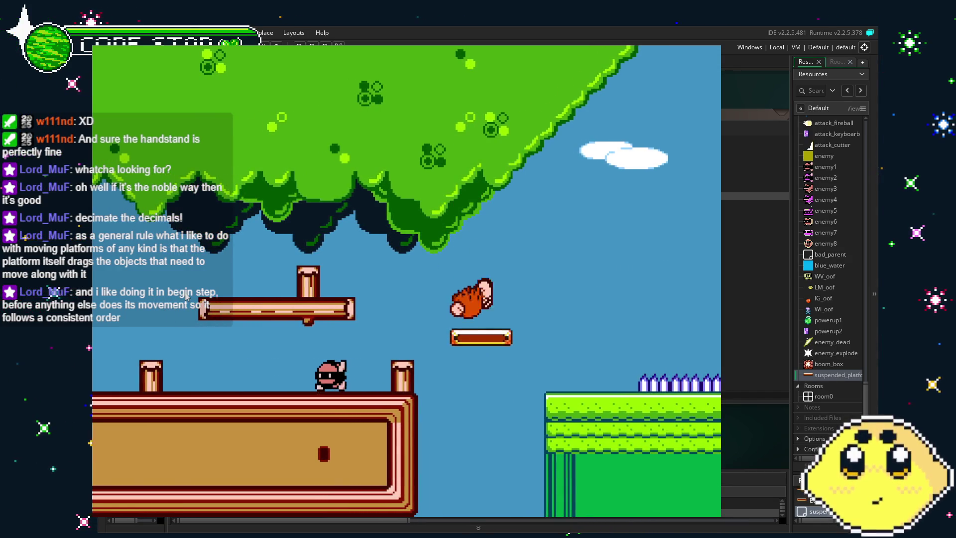
pyautogui.press('space')
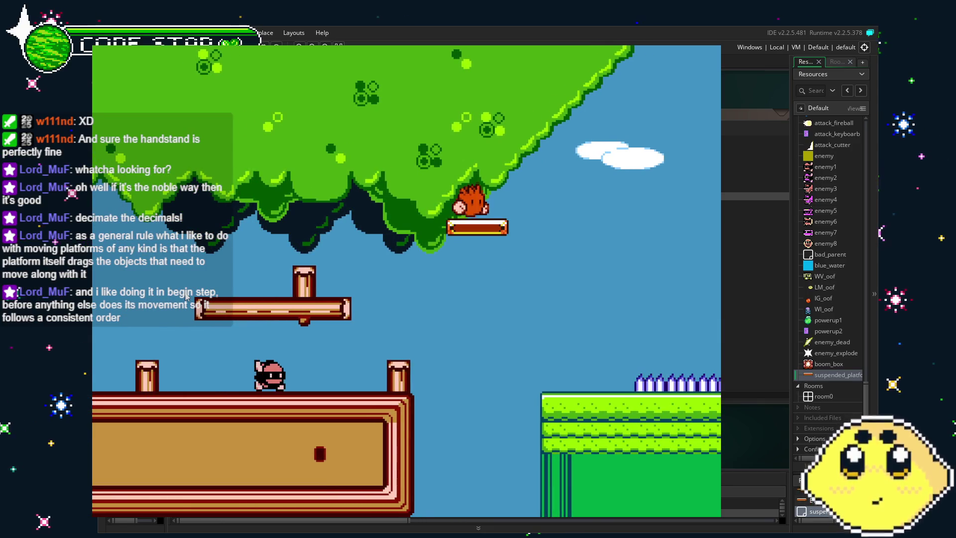
# Run right past the staircase and fortress onto the green cliff, then close the game
pyautogui.press('Right')
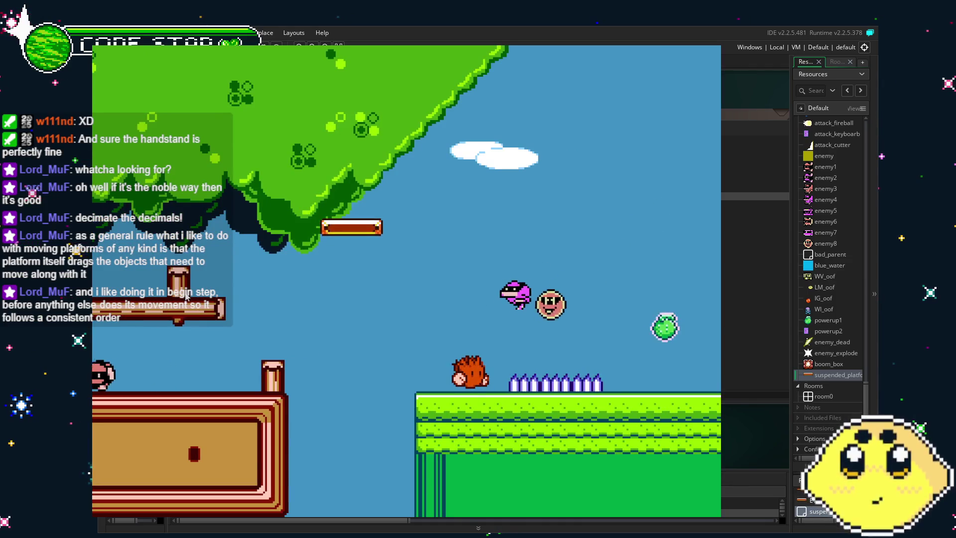
pyautogui.press('space')
pyautogui.press('space')
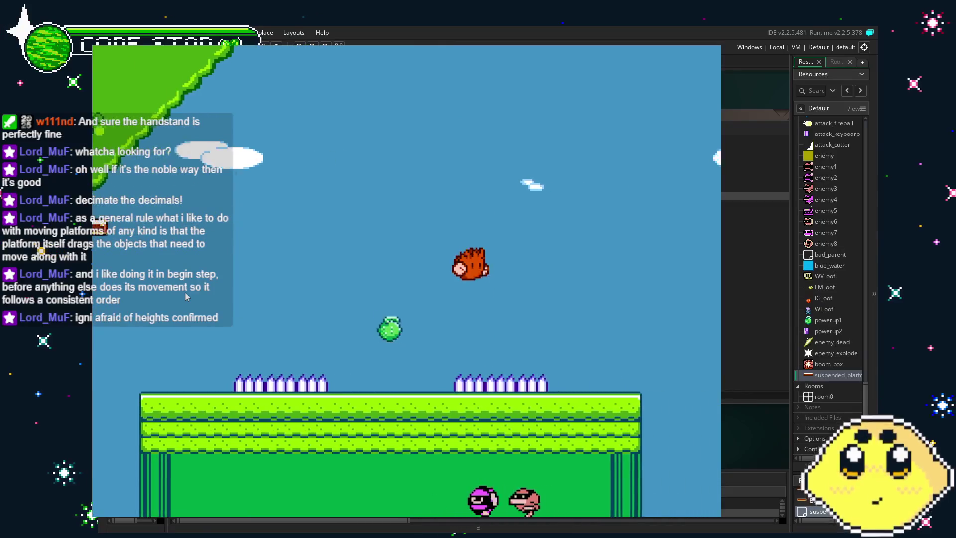
pyautogui.press('Right')
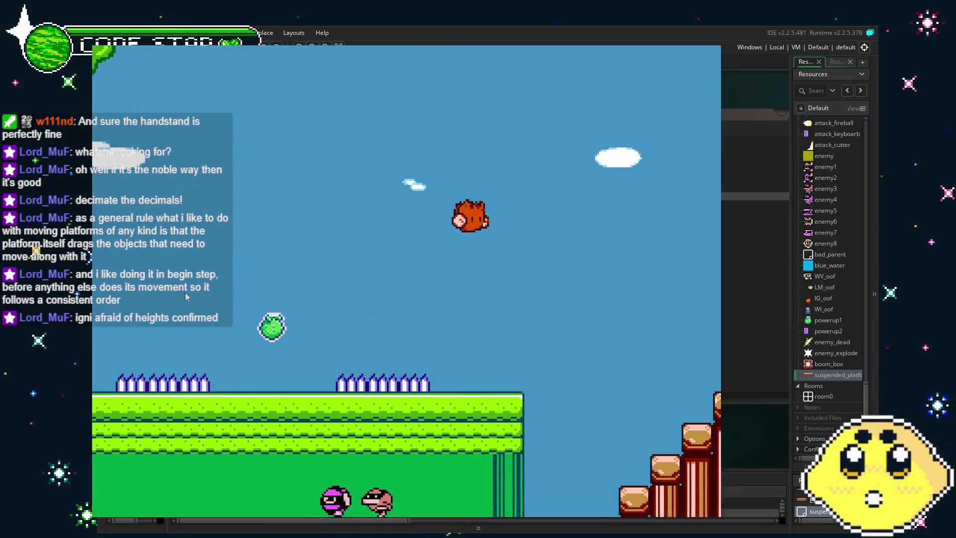
pyautogui.press('Right')
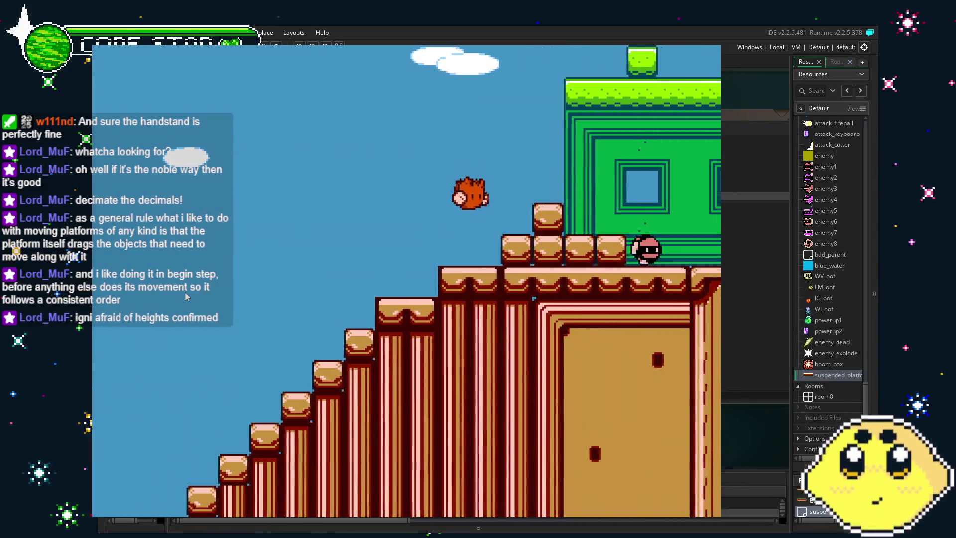
pyautogui.press('Right')
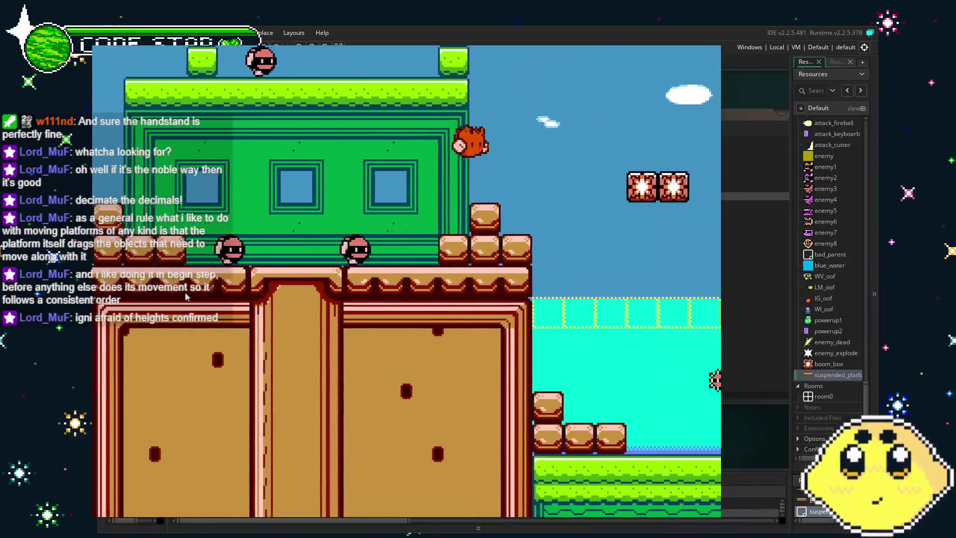
pyautogui.press('Right')
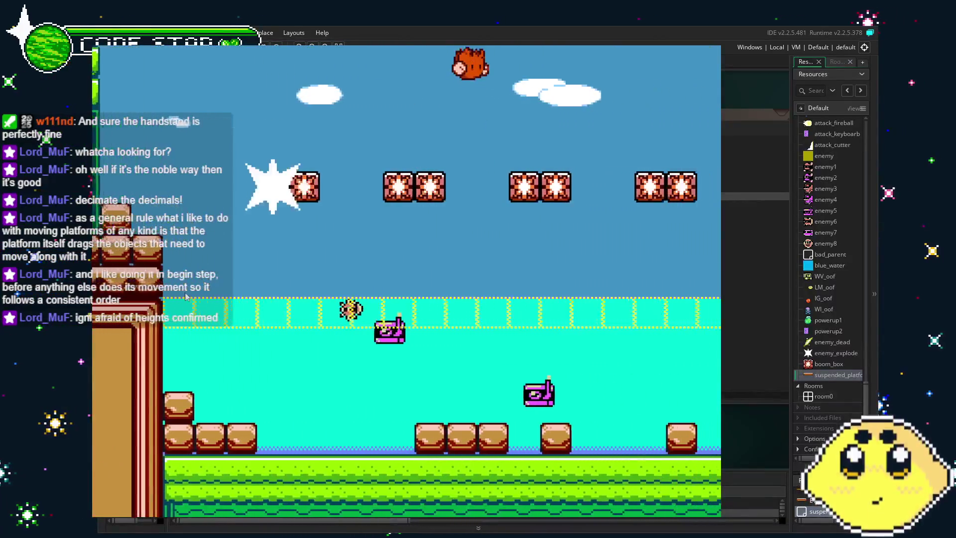
pyautogui.press('Right')
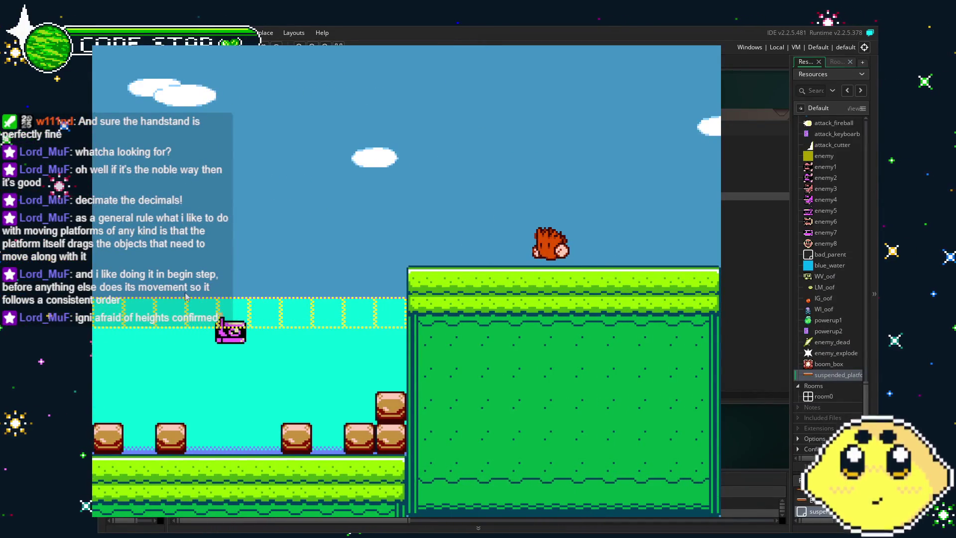
pyautogui.press('Escape')
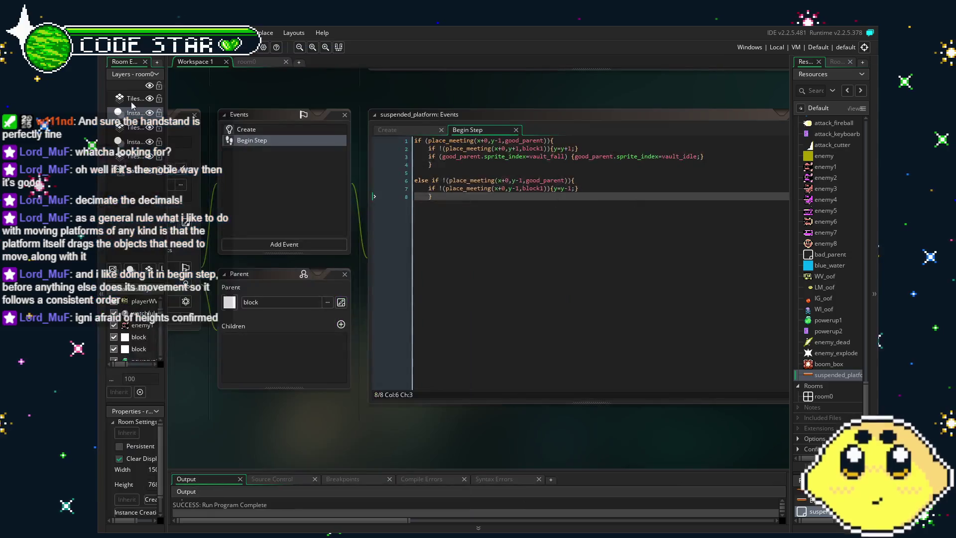
# Open the explodey and ene_sun sprites from the Resources tree
pyautogui.moveTo(252, 390); pyautogui.dragTo(359, 389)
pyautogui.scroll(3, 813, 380)
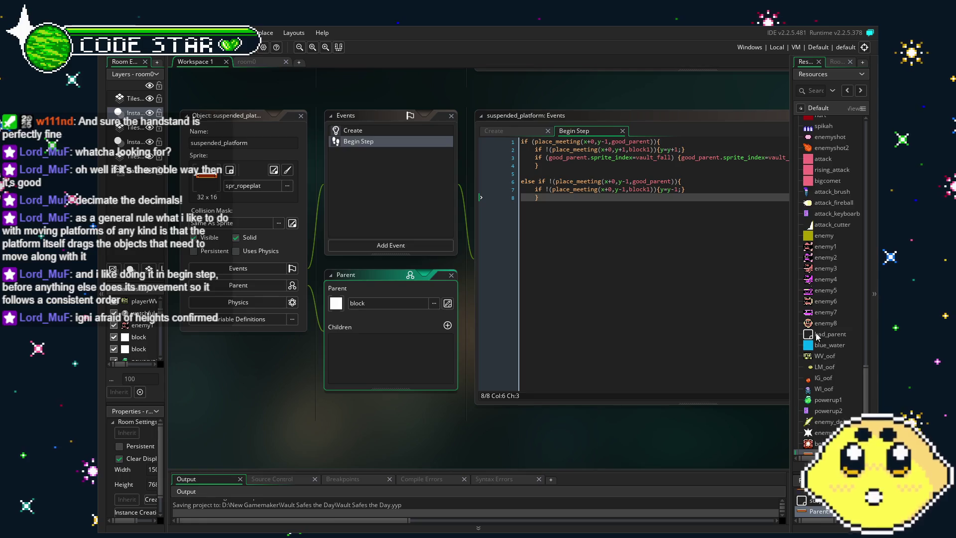
pyautogui.scroll(10, 817, 337)
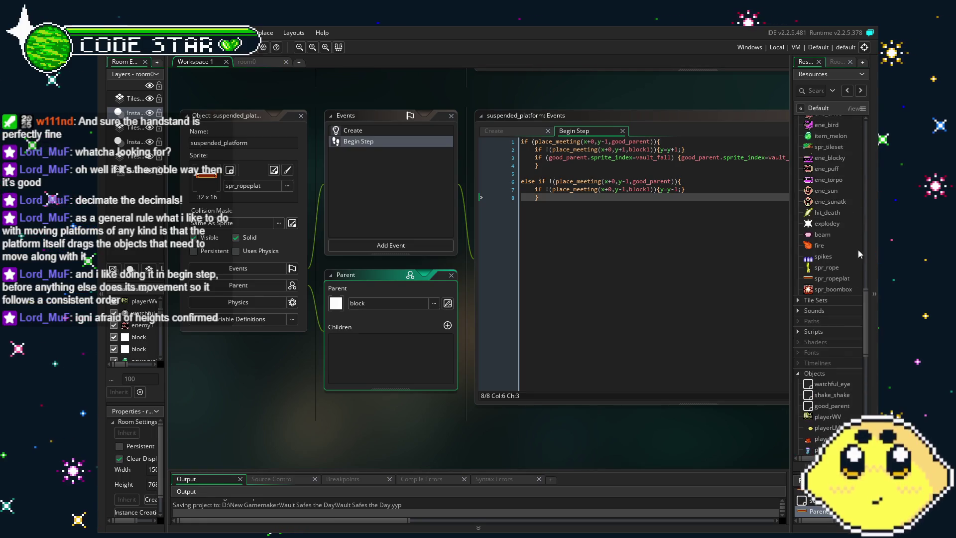
pyautogui.click(833, 226)
pyautogui.doubleClick(834, 227)
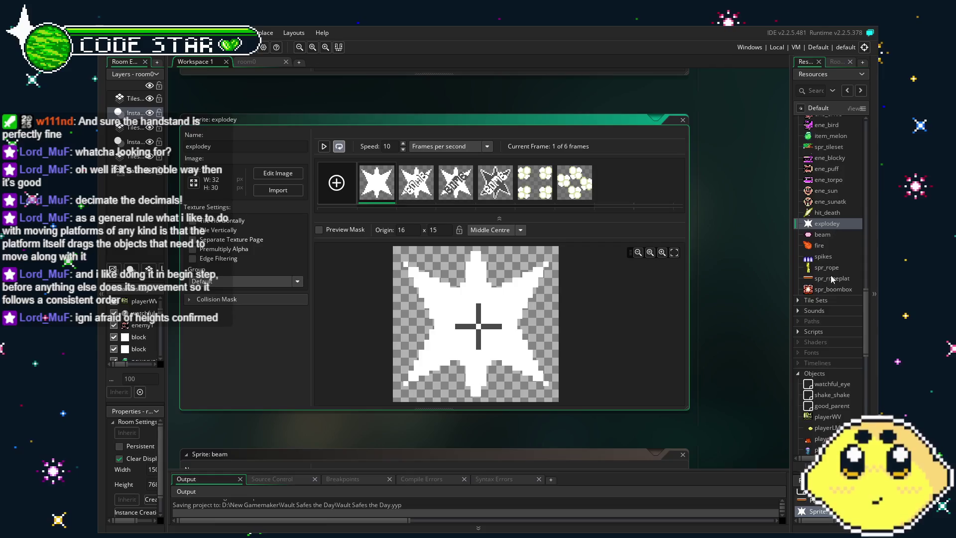
pyautogui.doubleClick(833, 195)
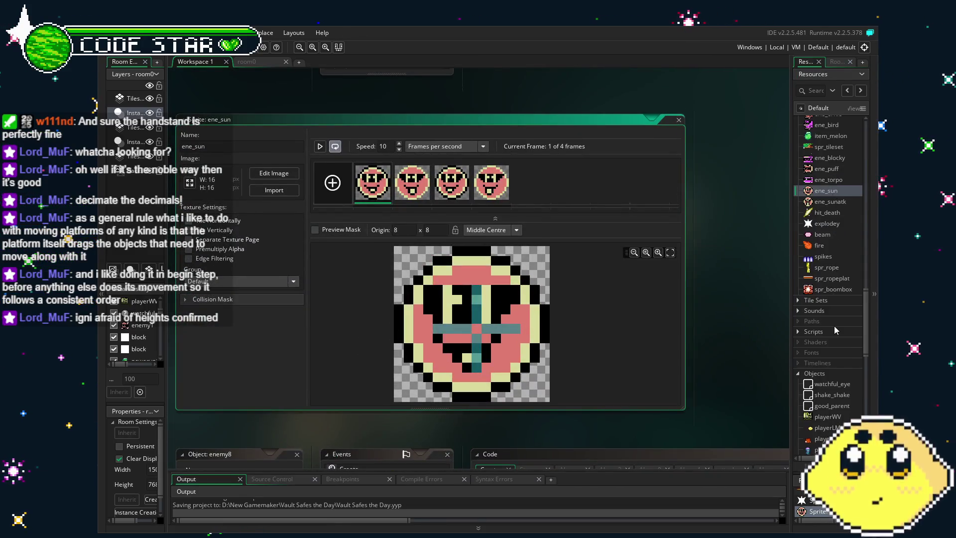
# Open the enemy8 object with its event list and Create code
pyautogui.scroll(-15, 834, 327)
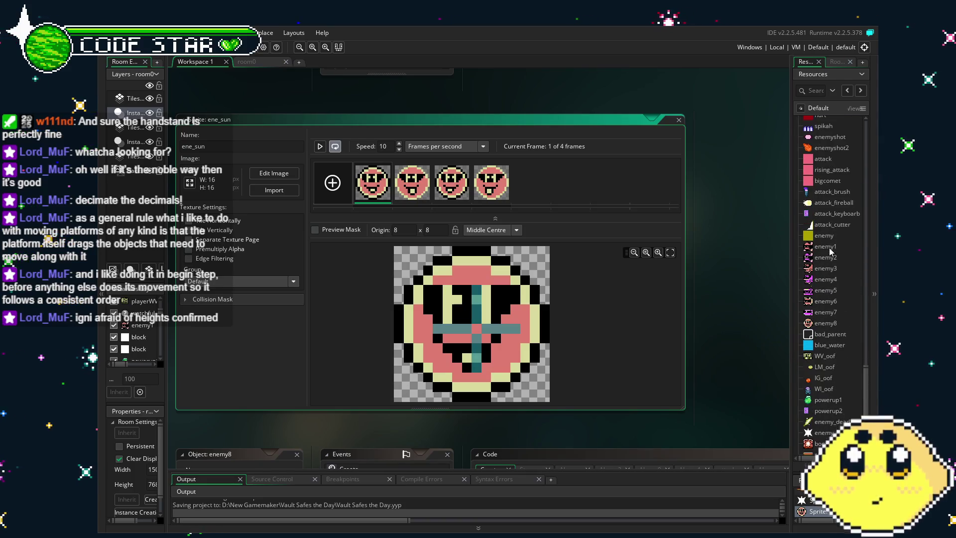
pyautogui.scroll(-2, 828, 269)
pyautogui.click(839, 275)
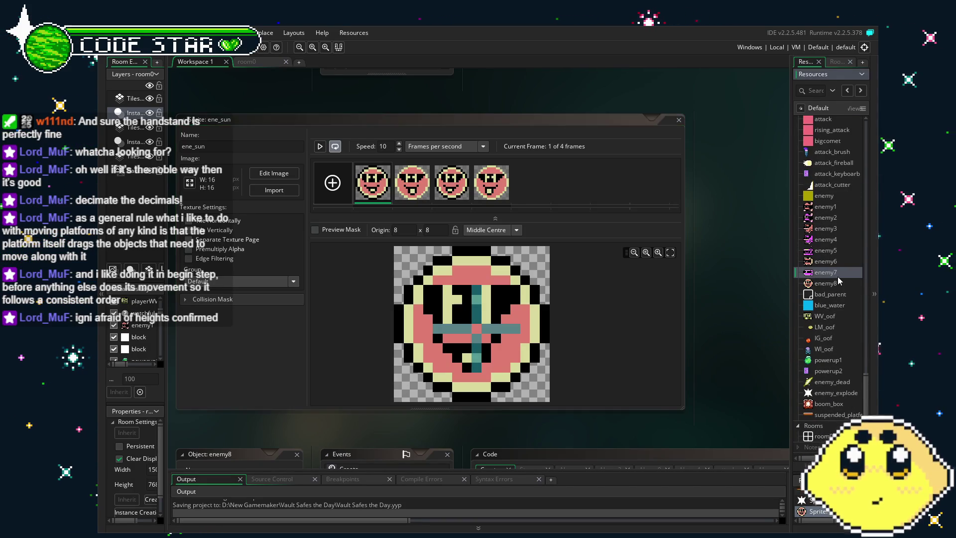
pyautogui.doubleClick(841, 282)
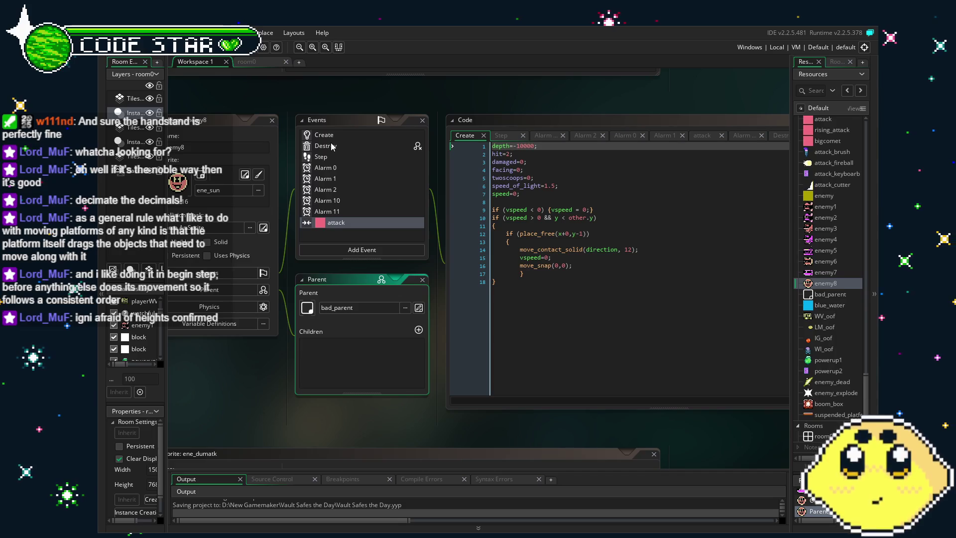
# Change enemy8's Destroy explosion offset from x+20 to x+0 and run the game with F5
pyautogui.click(341, 145)
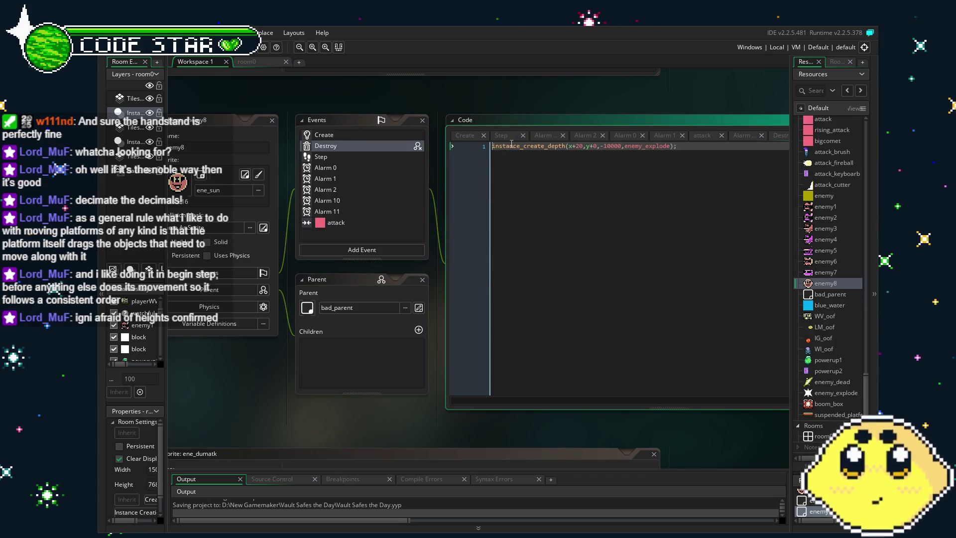
pyautogui.click(586, 147)
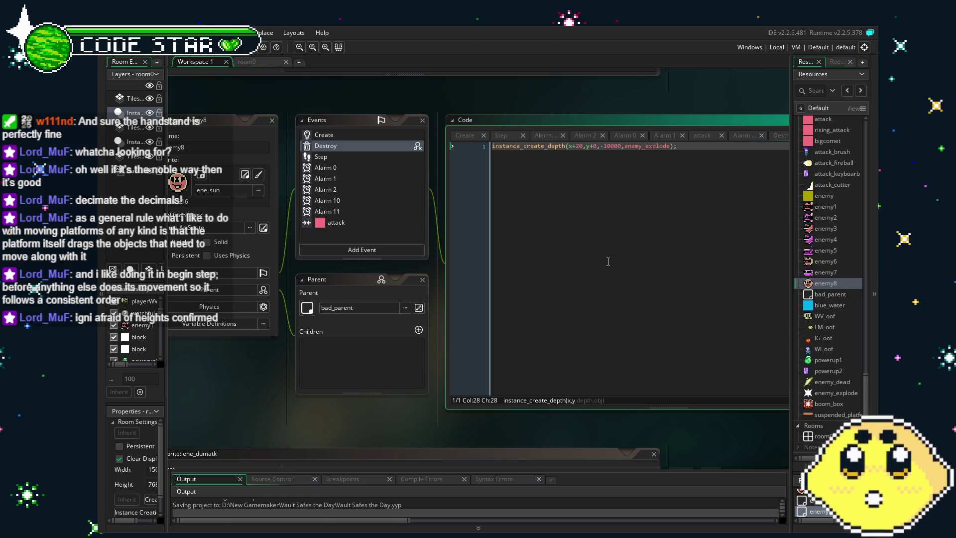
pyautogui.press('BackSpace')
pyautogui.press('BackSpace')
pyautogui.write('0')
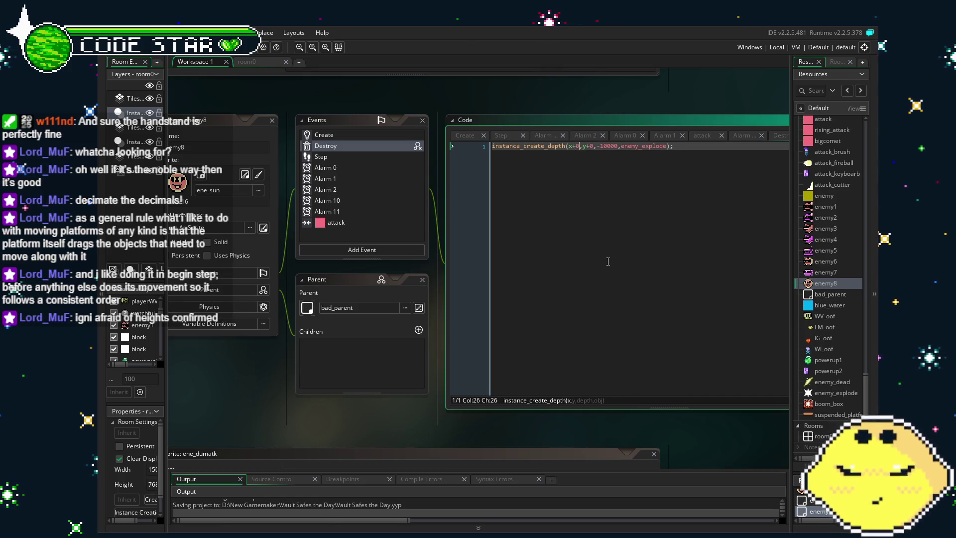
pyautogui.press('F5')
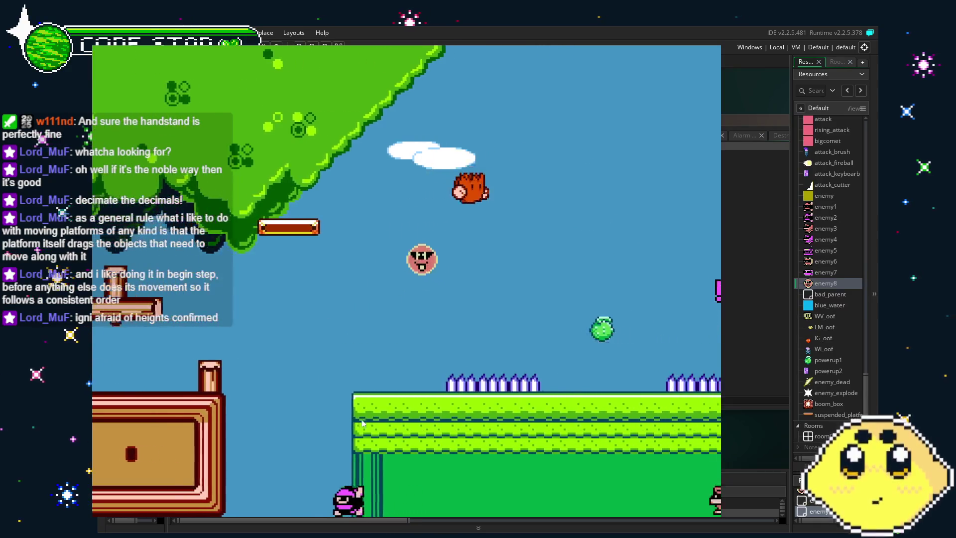
# Run right past the spikes and pillar staircase onto the tall green ledge, then close the game
pyautogui.press('Left')
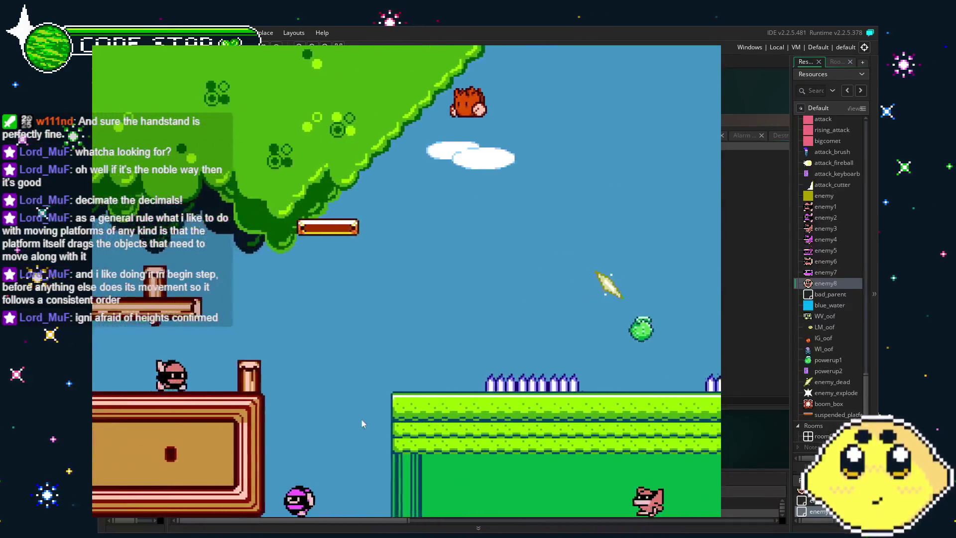
pyautogui.press('Right')
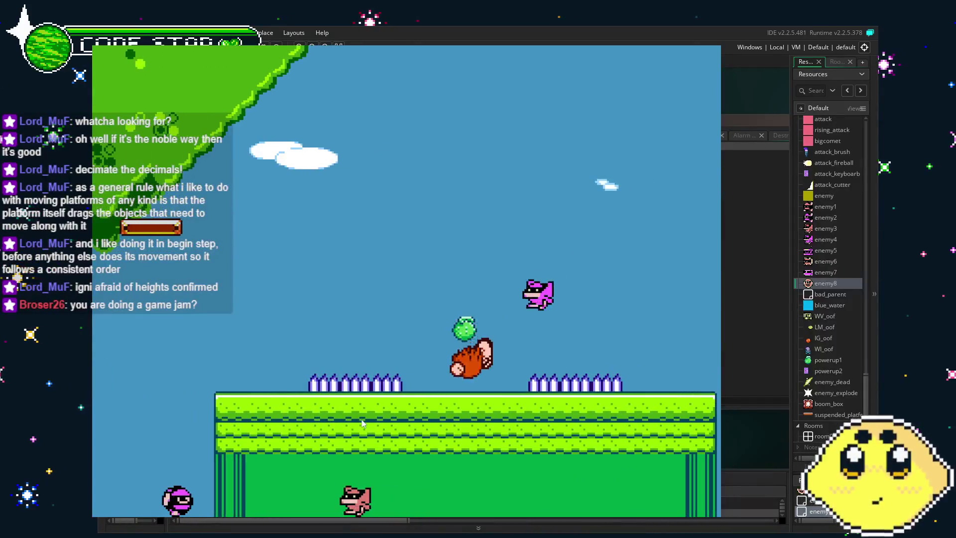
pyautogui.press('Right')
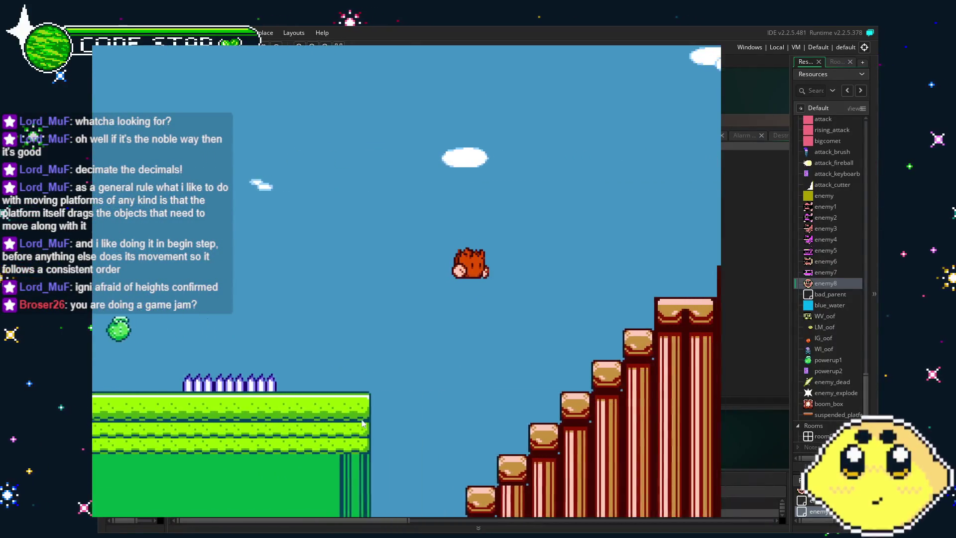
pyautogui.press('Right')
pyautogui.press('Right')
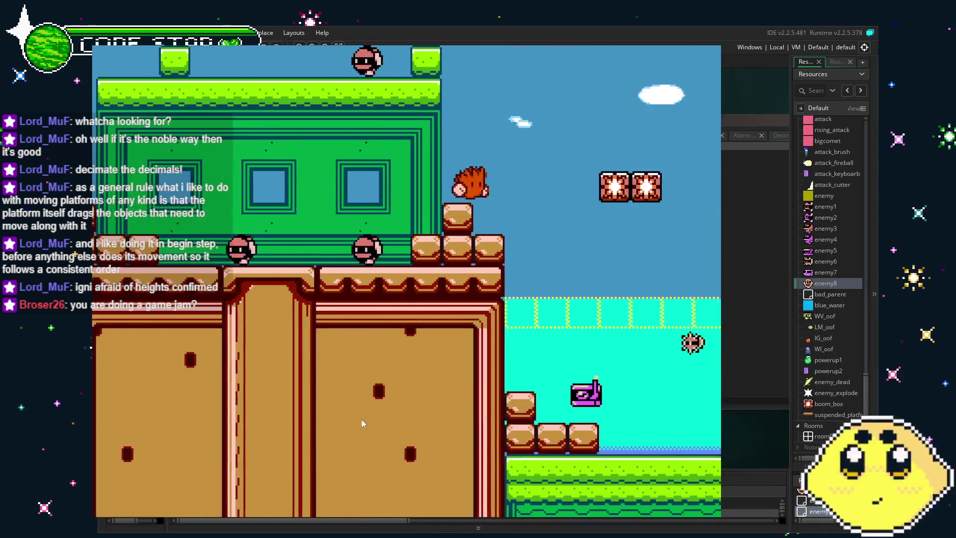
pyautogui.press('Right')
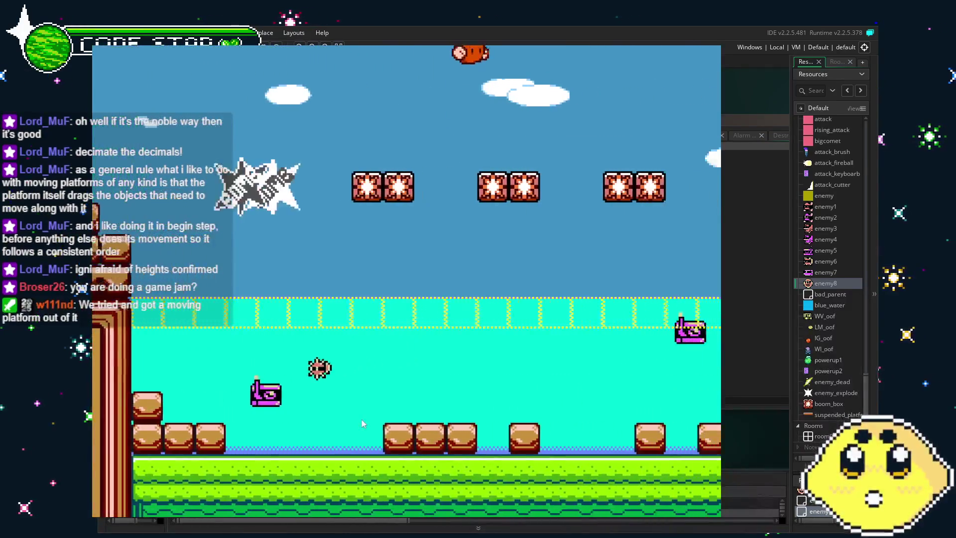
pyautogui.press('Right')
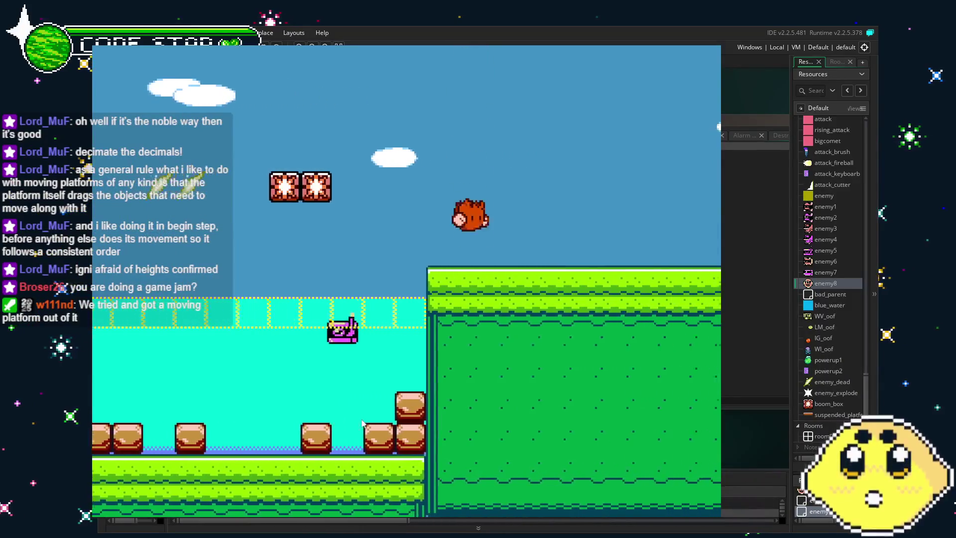
pyautogui.press('Left')
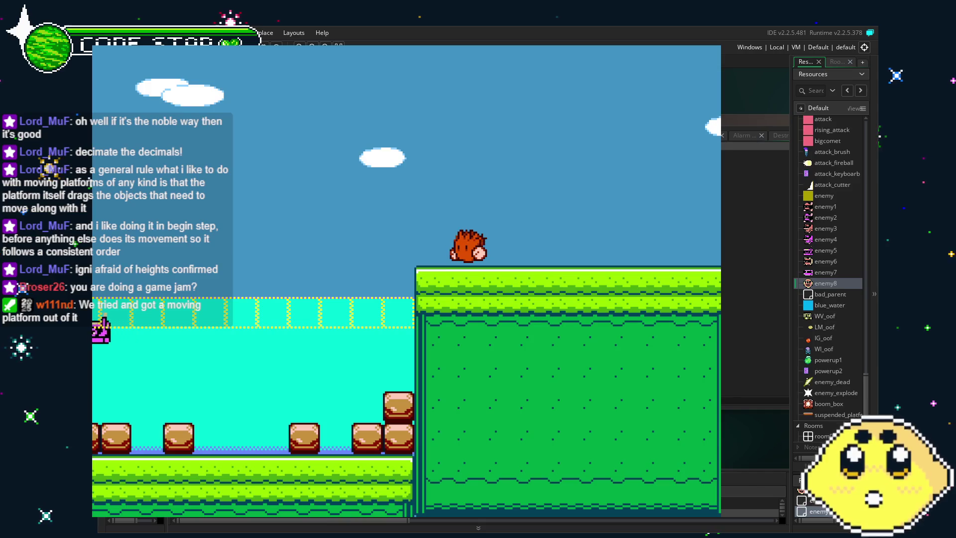
pyautogui.press('Escape')
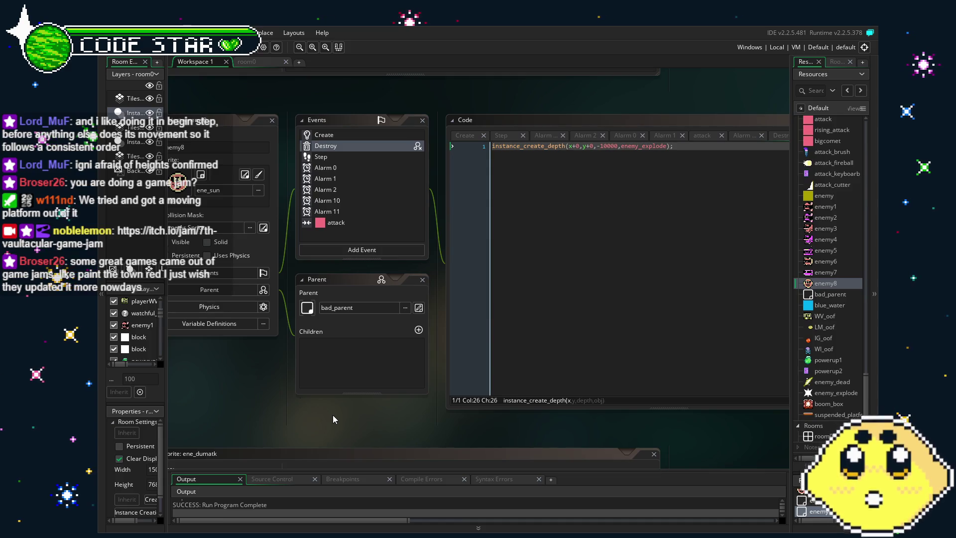
# Save the Vault Safes the Day project with Ctrl+S
pyautogui.hotkey('ctrl', 's')
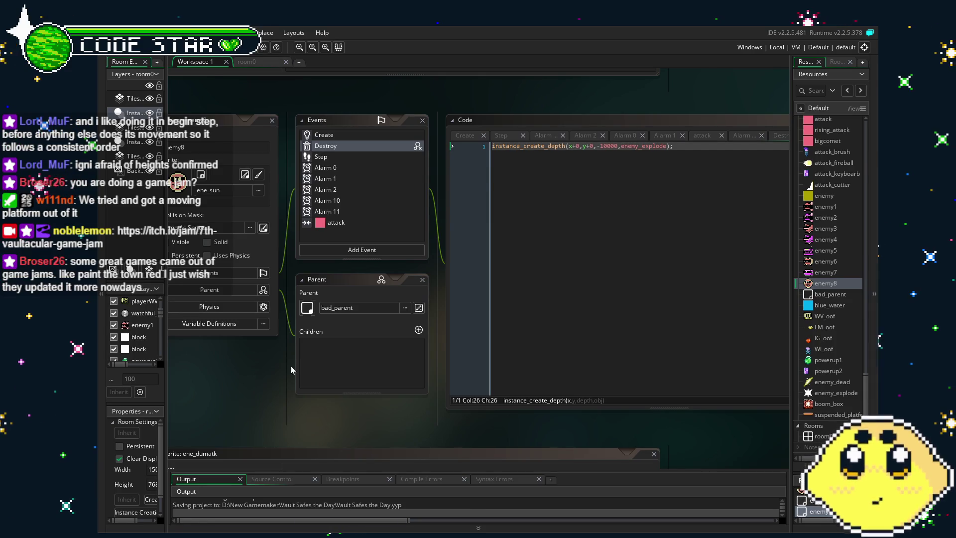
# Reposition the workspace panels and display enemy8's Create event code
pyautogui.moveTo(278, 369); pyautogui.dragTo(318, 374)
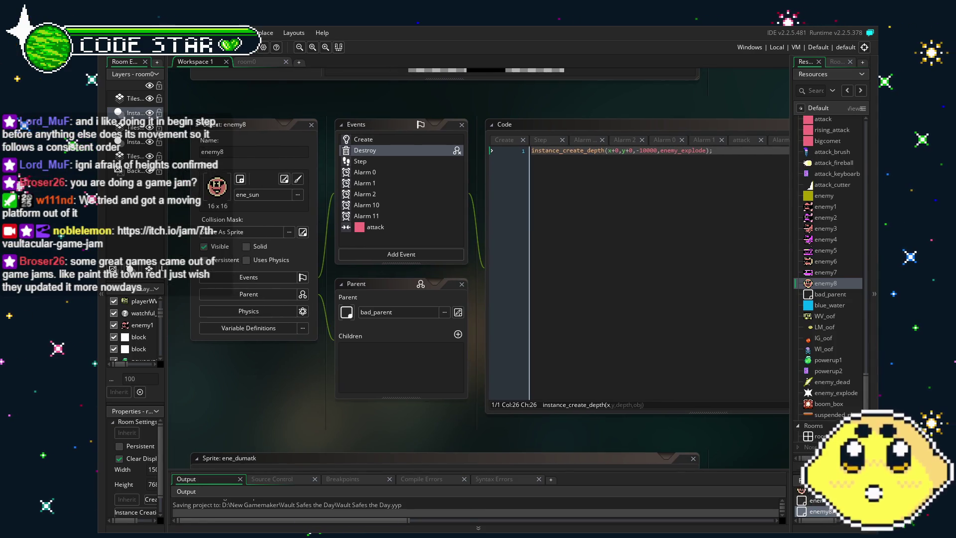
pyautogui.moveTo(268, 419)
pyautogui.mouseDown()
pyautogui.moveTo(283, 416)
pyautogui.moveTo(235, 399)
pyautogui.mouseUp()
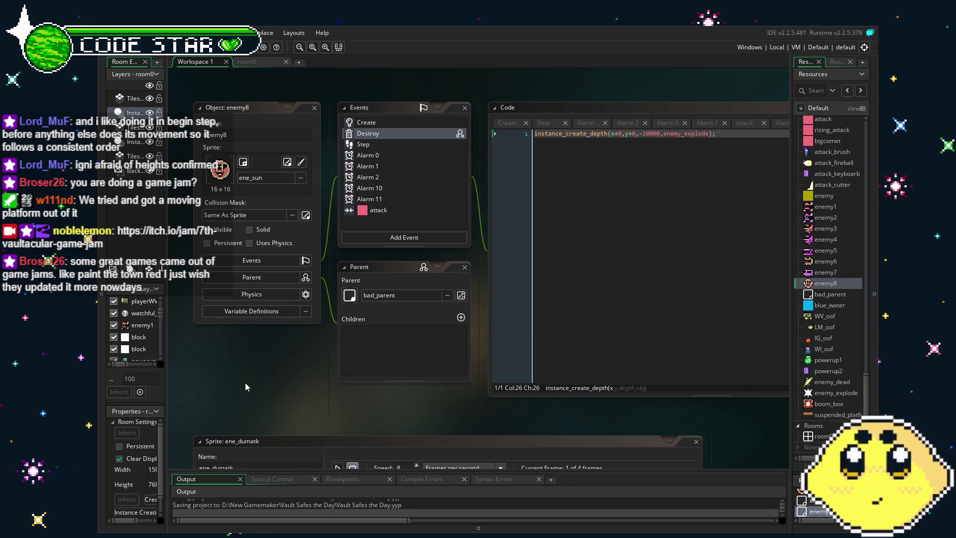
pyautogui.moveTo(245, 382); pyautogui.dragTo(261, 384)
pyautogui.scroll(-1, 427, 183)
pyautogui.scroll(2, 427, 183)
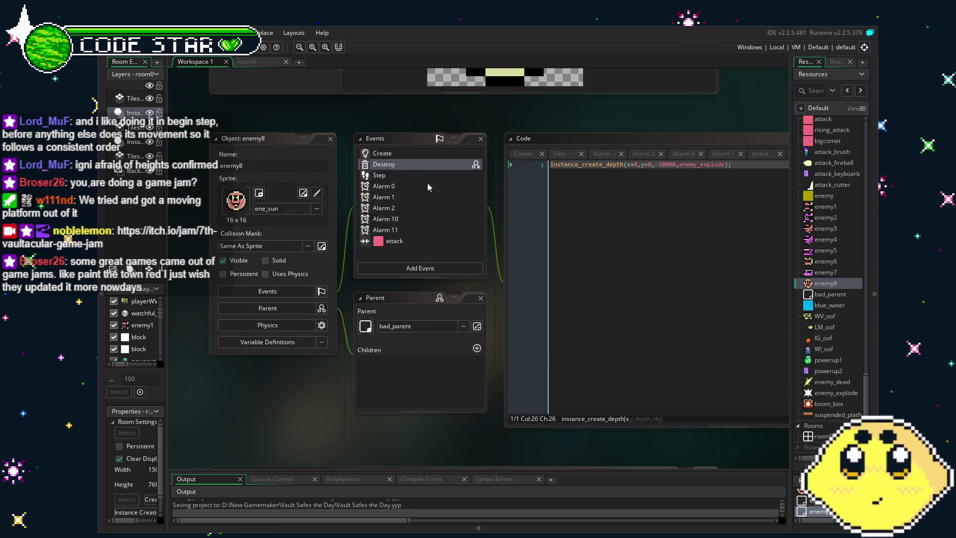
pyautogui.click(389, 157)
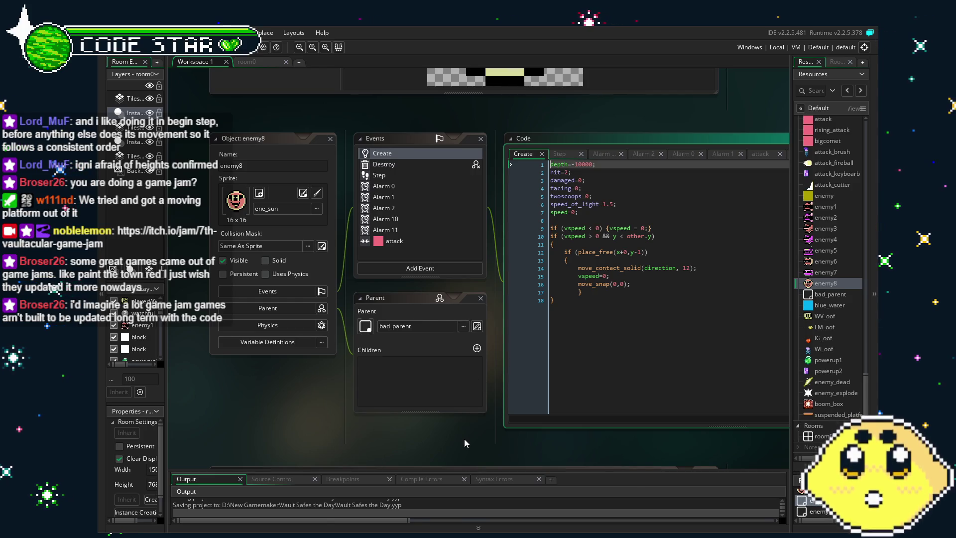
pyautogui.moveTo(464, 438)
pyautogui.mouseDown()
pyautogui.moveTo(420, 438)
pyautogui.moveTo(441, 441)
pyautogui.mouseUp()
# In room0, delete one spike from each row on the grassy platform
pyautogui.click(246, 62)
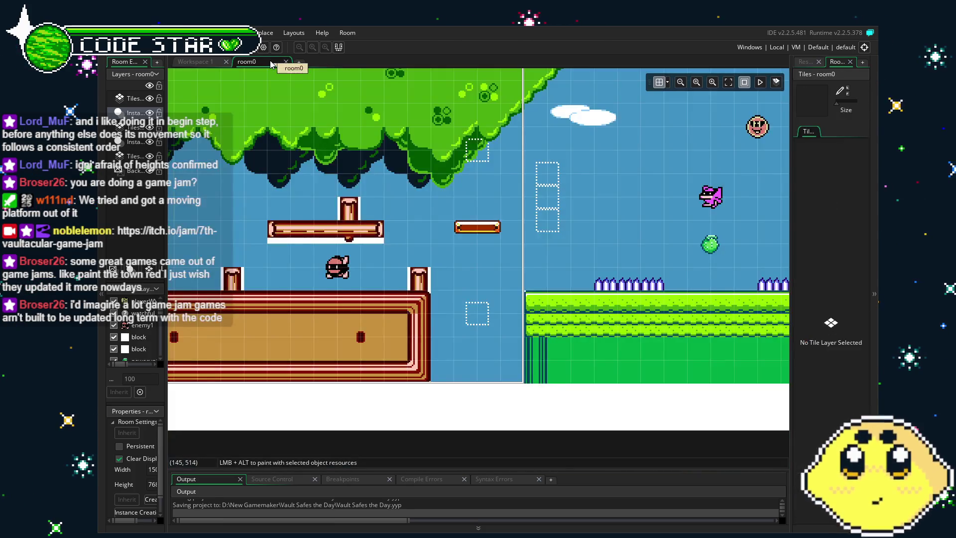
pyautogui.hscroll(5, 422, 300)
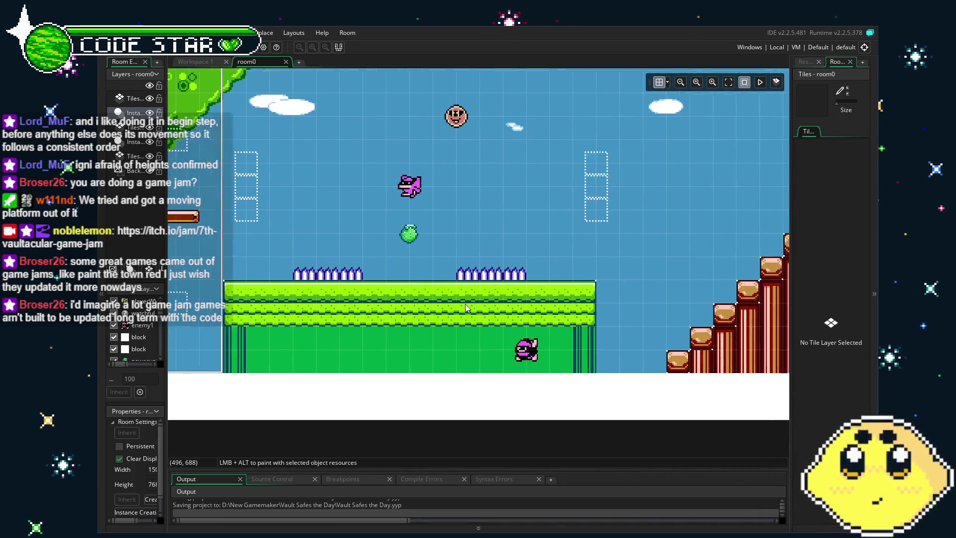
pyautogui.click(325, 279)
pyautogui.click(346, 273)
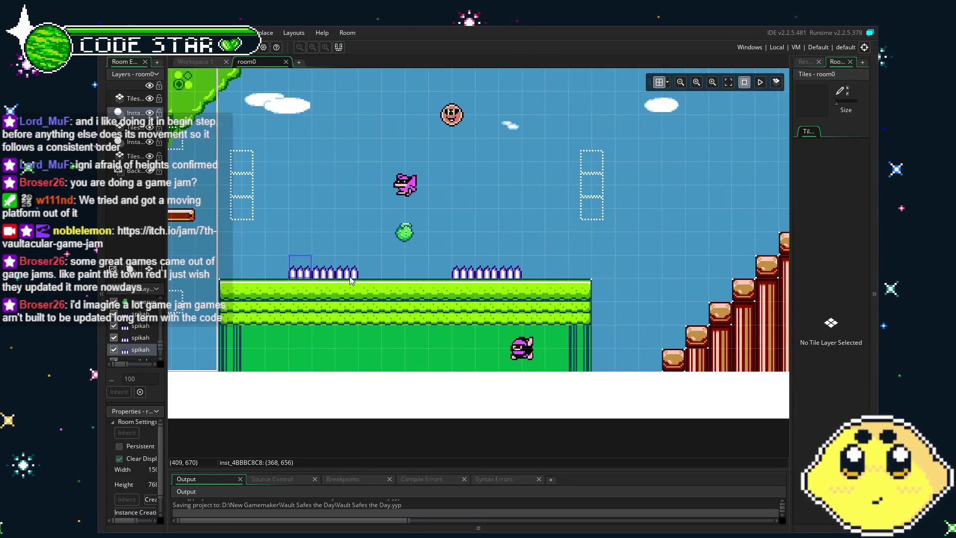
pyautogui.press('Delete')
pyautogui.click(463, 273)
pyautogui.press('Delete')
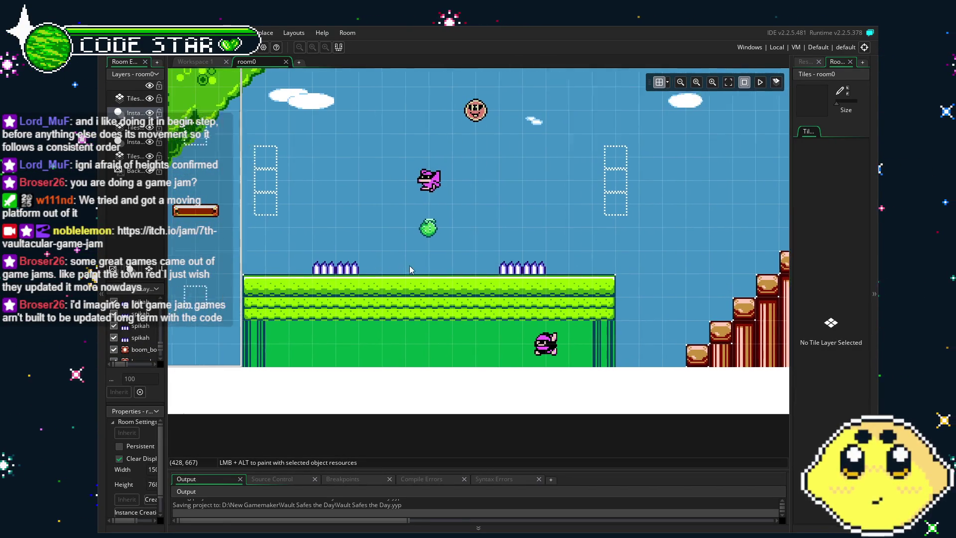
# Pan right along the level past the staircase to the green-roofed building
pyautogui.hscroll(-2, 439, 288)
pyautogui.hscroll(-2, 251, 279)
pyautogui.hscroll(-4, 485, 330)
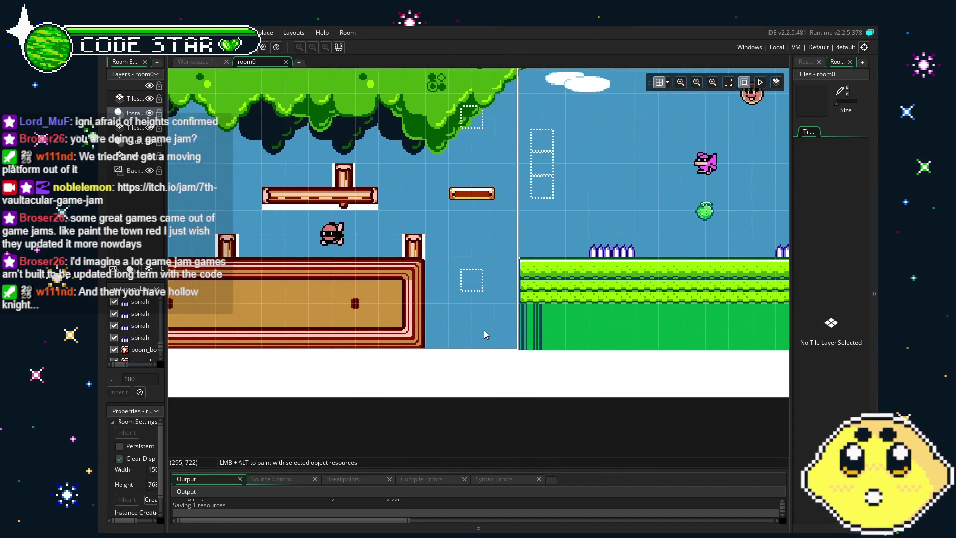
pyautogui.hscroll(2, 484, 330)
pyautogui.moveTo(488, 324); pyautogui.dragTo(385, 330)
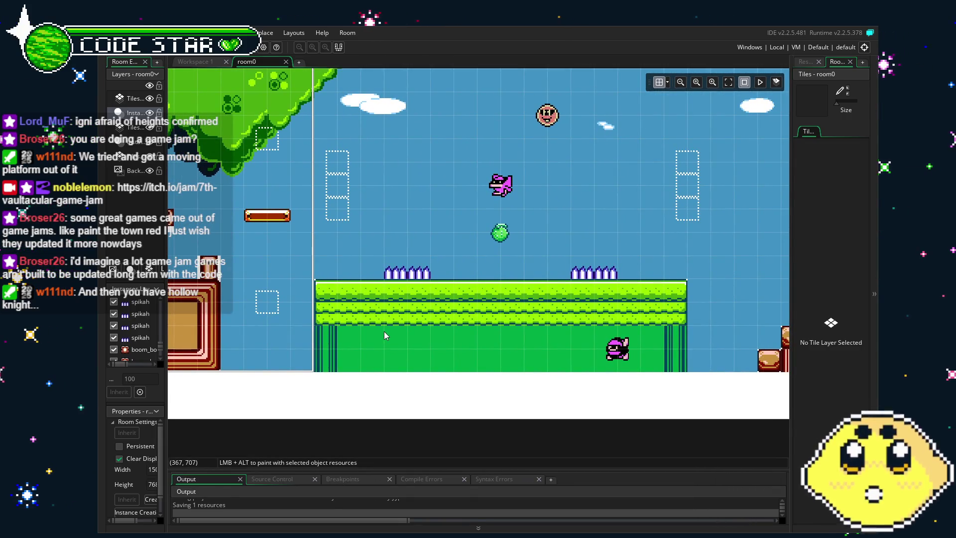
pyautogui.hscroll(5, 506, 310)
pyautogui.moveTo(552, 269); pyautogui.dragTo(375, 303)
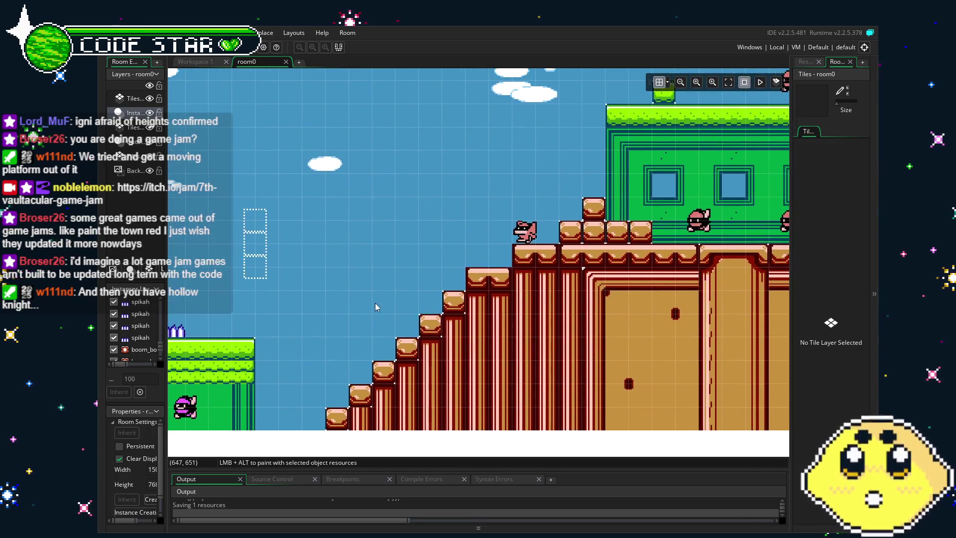
pyautogui.hscroll(5, 314, 311)
pyautogui.moveTo(314, 312); pyautogui.dragTo(311, 312)
pyautogui.hscroll(4, 310, 312)
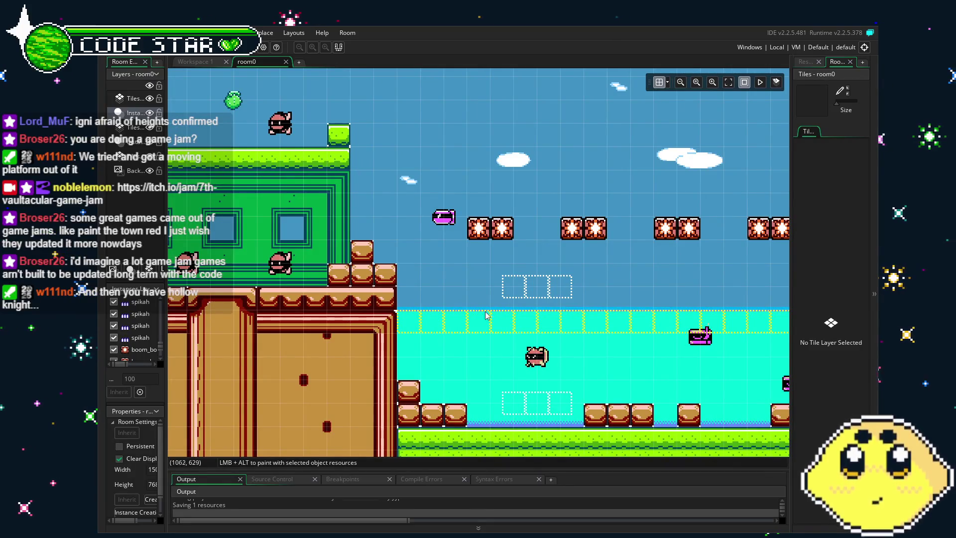
pyautogui.hscroll(5, 347, 326)
pyautogui.moveTo(673, 279); pyautogui.dragTo(495, 271)
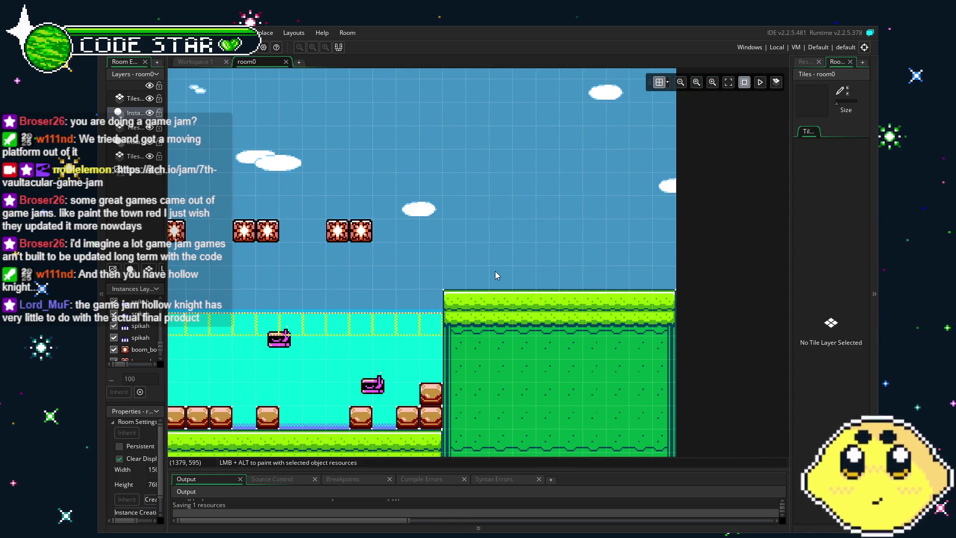
# Pan back left past the spike platform to the tree at the level start
pyautogui.moveTo(328, 306); pyautogui.dragTo(671, 280)
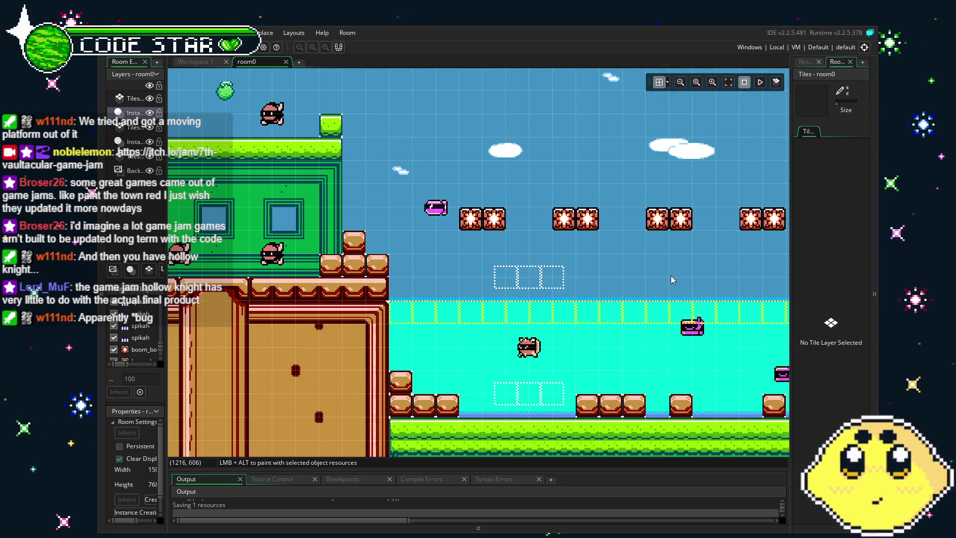
pyautogui.moveTo(401, 280); pyautogui.dragTo(647, 267)
pyautogui.moveTo(372, 308); pyautogui.dragTo(598, 252)
pyautogui.moveTo(415, 291); pyautogui.dragTo(455, 292)
pyautogui.moveTo(341, 290); pyautogui.dragTo(503, 306)
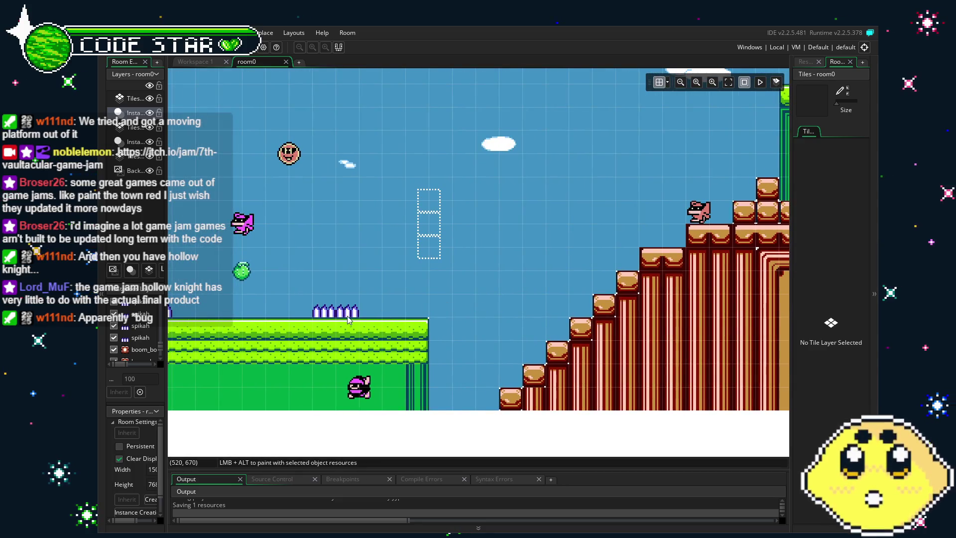
pyautogui.moveTo(347, 316); pyautogui.dragTo(470, 323)
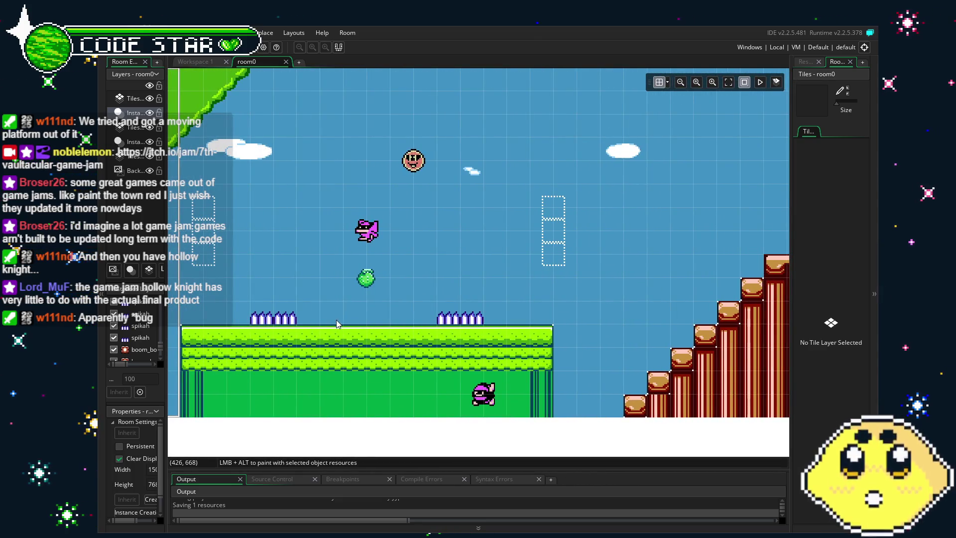
pyautogui.moveTo(338, 320); pyautogui.dragTo(470, 318)
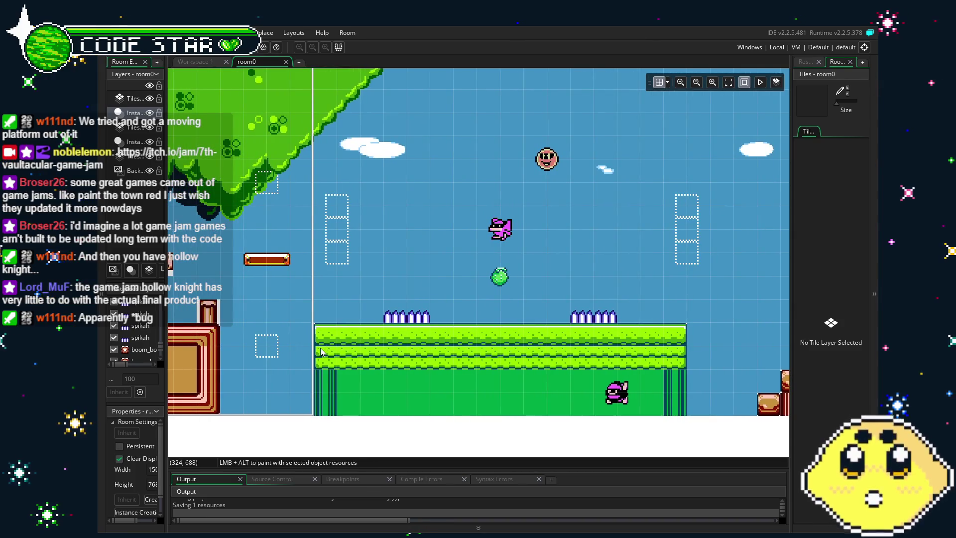
pyautogui.moveTo(295, 349); pyautogui.dragTo(382, 336)
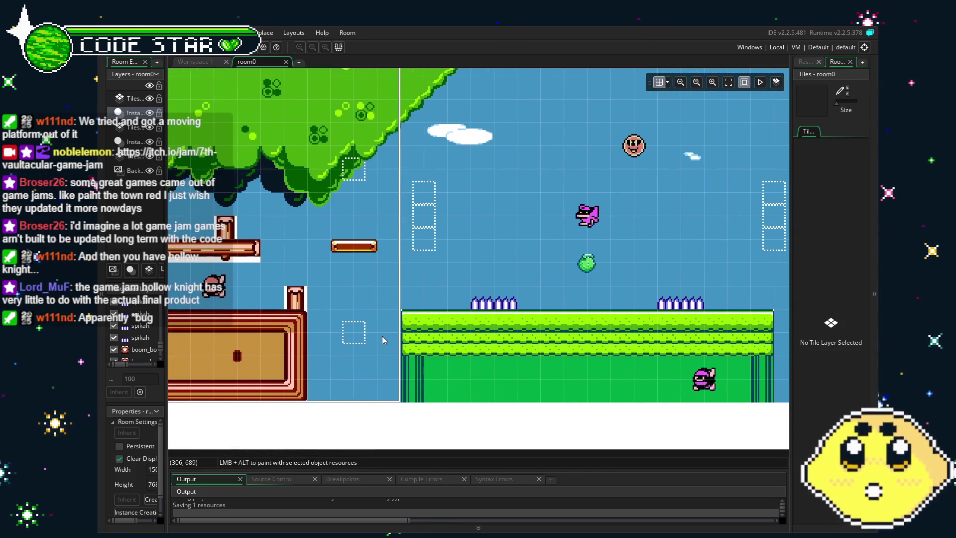
pyautogui.moveTo(322, 354); pyautogui.dragTo(384, 354)
pyautogui.hscroll(-3, 385, 354)
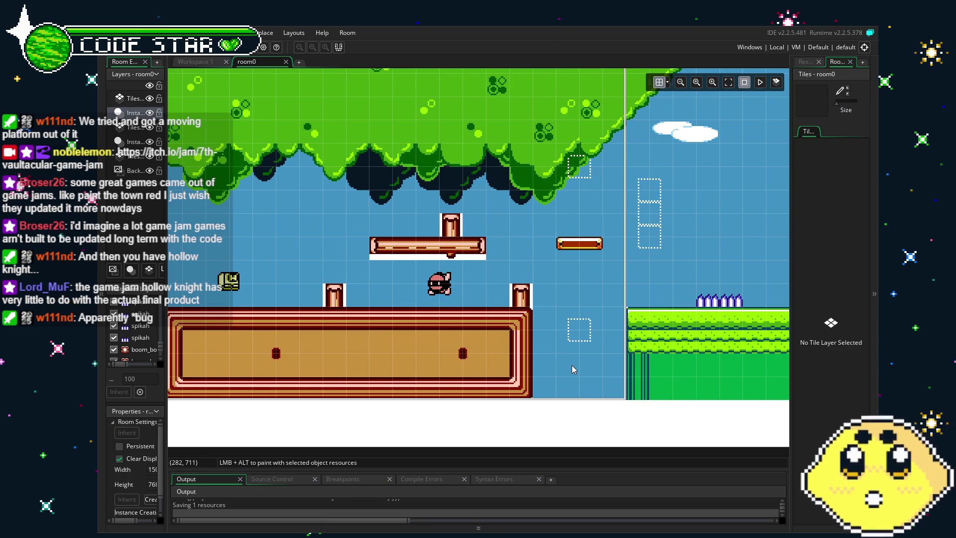
# Pan right toward the staircase and water area, then save the project
pyautogui.moveTo(572, 369); pyautogui.dragTo(342, 344)
pyautogui.hscroll(8, 665, 181)
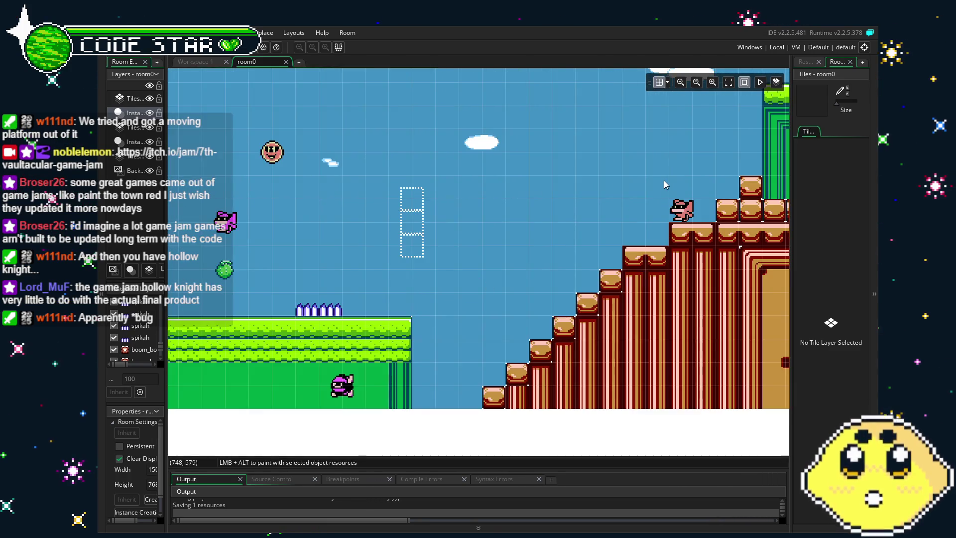
pyautogui.hscroll(5, 545, 167)
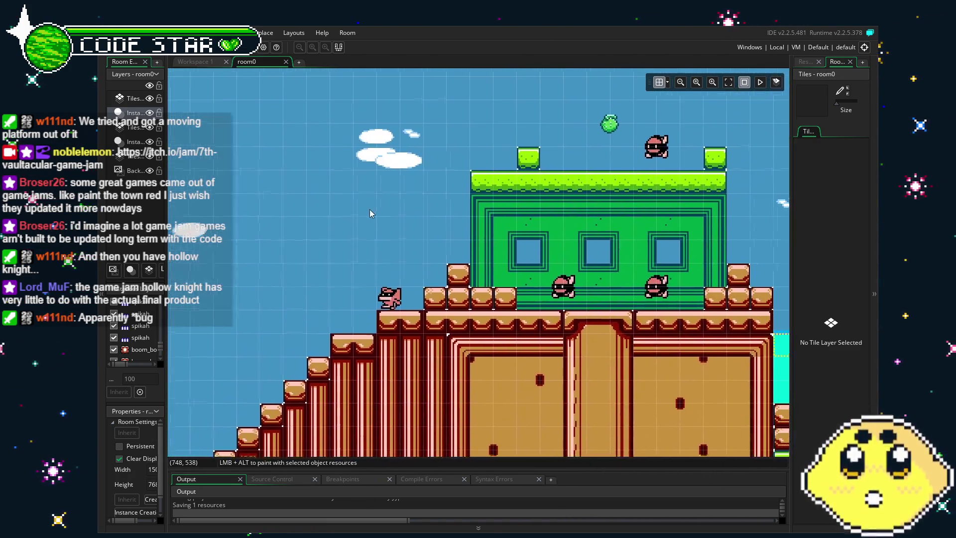
pyautogui.hscroll(3, 409, 214)
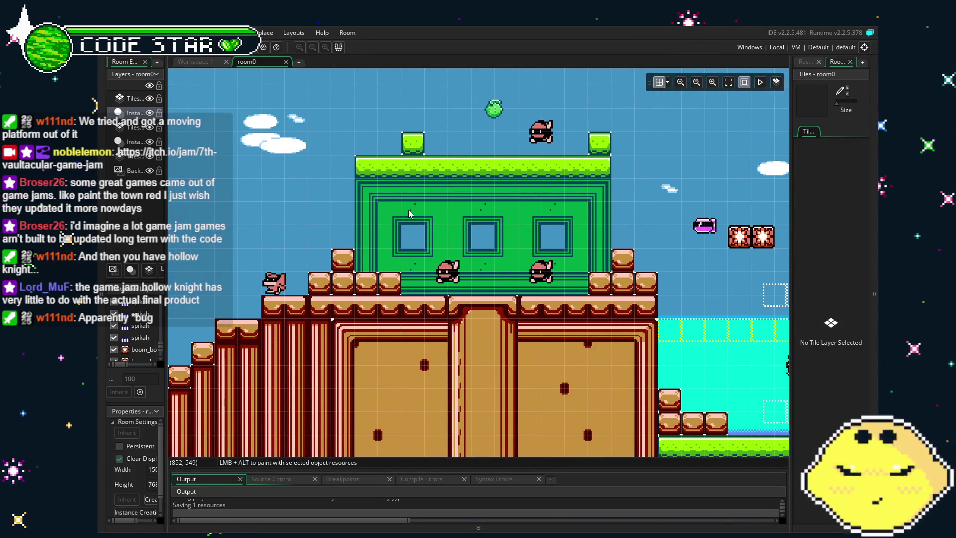
pyautogui.moveTo(614, 187)
pyautogui.mouseDown()
pyautogui.moveTo(191, 199)
pyautogui.moveTo(705, 192)
pyautogui.moveTo(219, 204)
pyautogui.moveTo(433, 288)
pyautogui.moveTo(508, 287)
pyautogui.moveTo(468, 320)
pyautogui.moveTo(571, 308)
pyautogui.mouseUp()
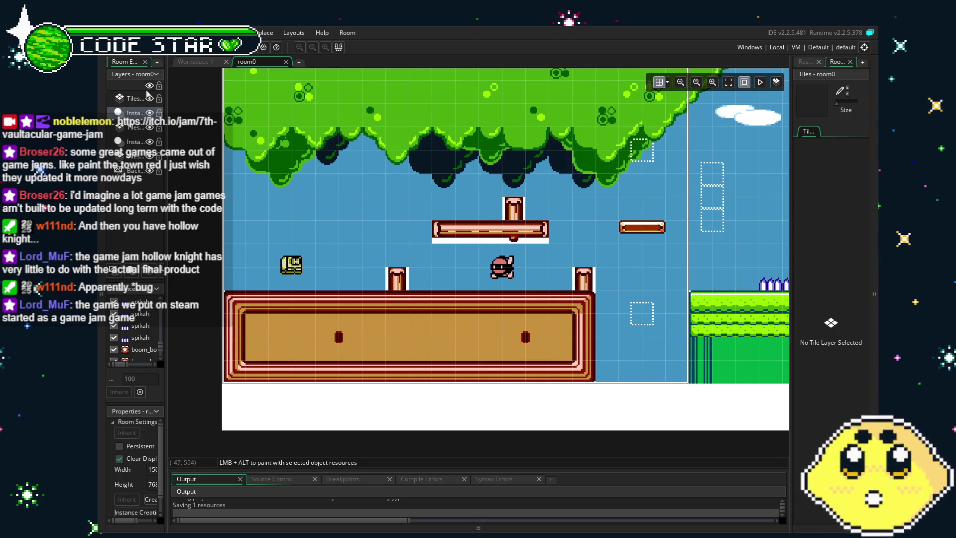
pyautogui.hotkey('ctrl', 's')
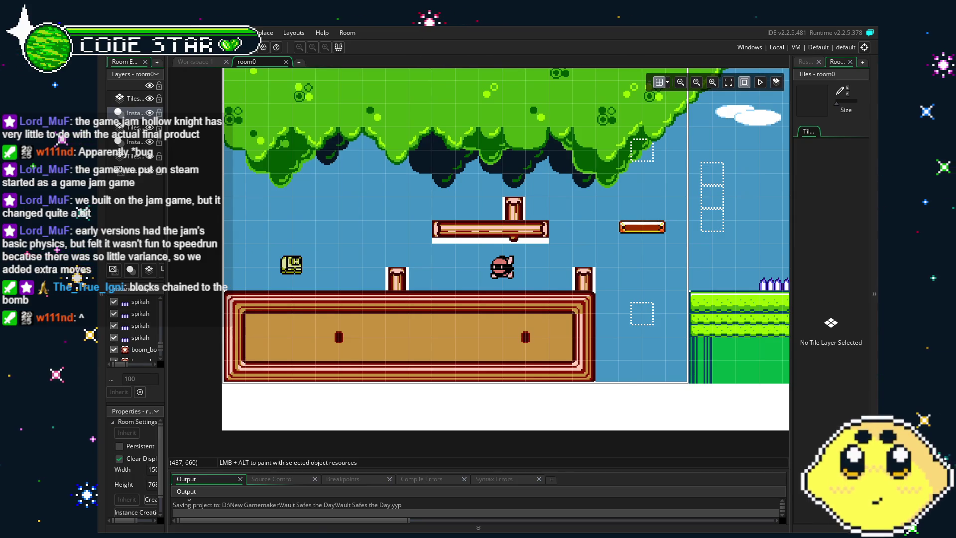
pyautogui.moveTo(752, 279); pyautogui.dragTo(566, 288)
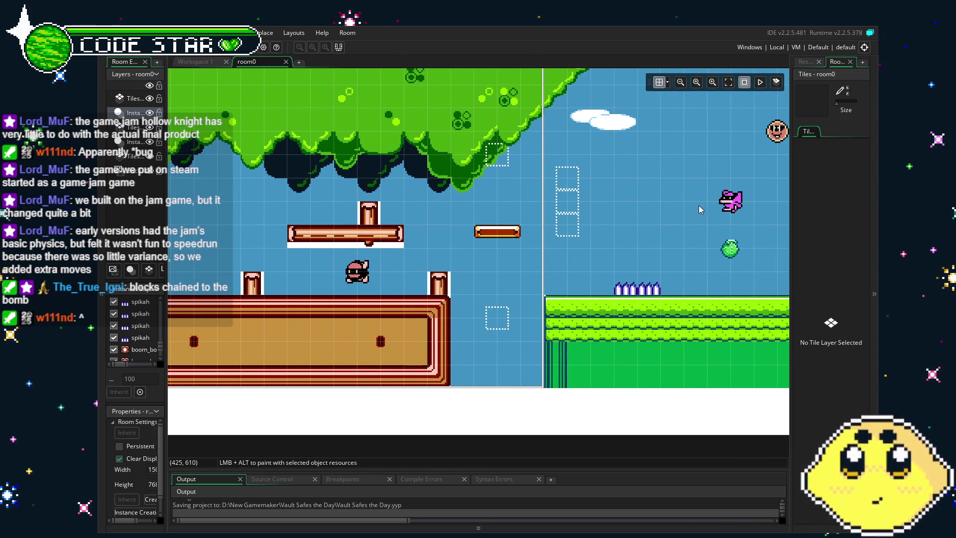
pyautogui.moveTo(699, 205); pyautogui.dragTo(477, 234)
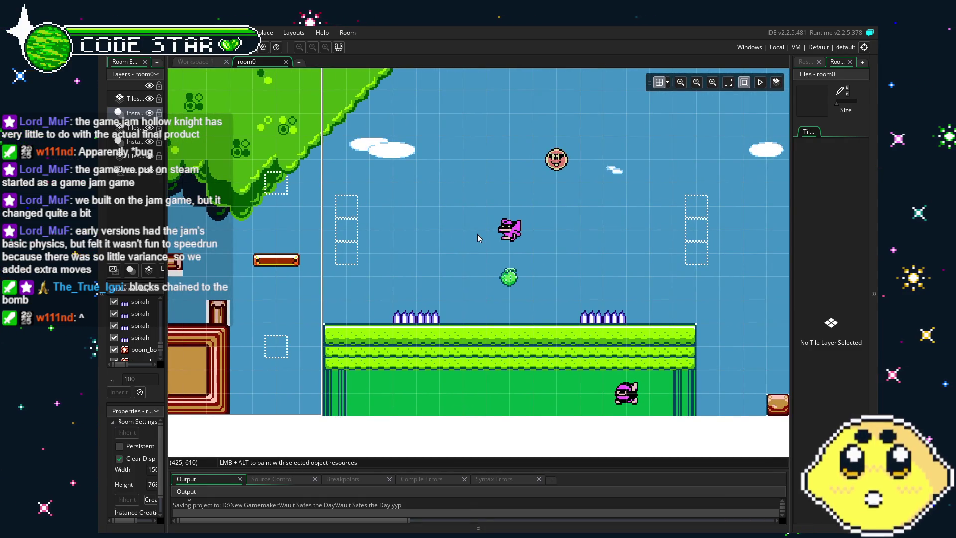
pyautogui.moveTo(725, 262)
pyautogui.mouseDown()
pyautogui.moveTo(664, 182)
pyautogui.moveTo(590, 196)
pyautogui.mouseUp()
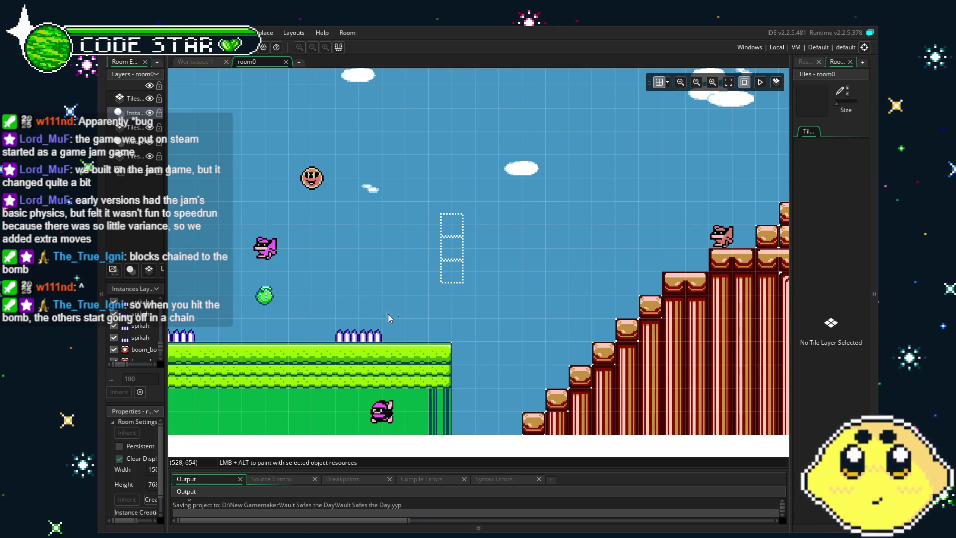
pyautogui.moveTo(600, 314)
pyautogui.mouseDown()
pyautogui.moveTo(171, 354)
pyautogui.moveTo(640, 354)
pyautogui.moveTo(416, 332)
pyautogui.moveTo(341, 337)
pyautogui.mouseUp()
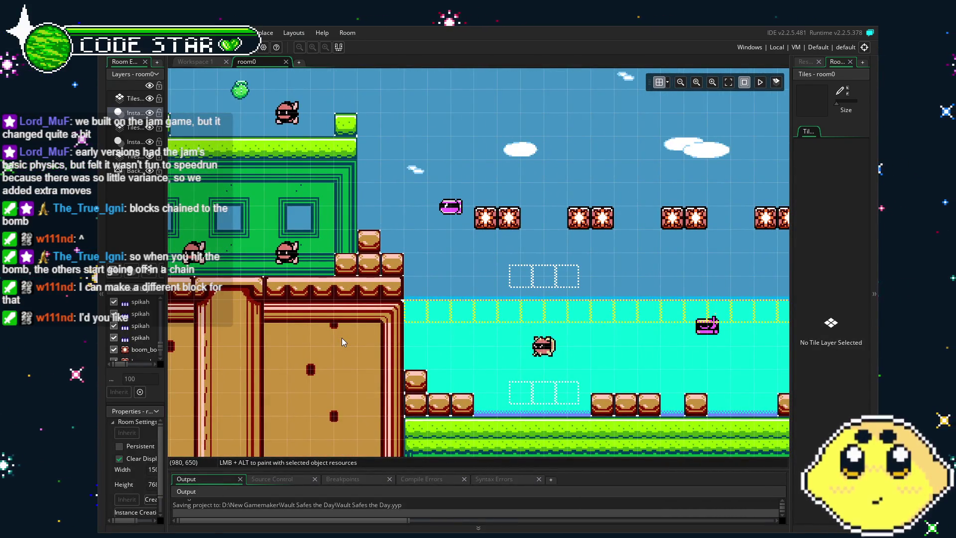
pyautogui.moveTo(642, 259); pyautogui.dragTo(527, 250)
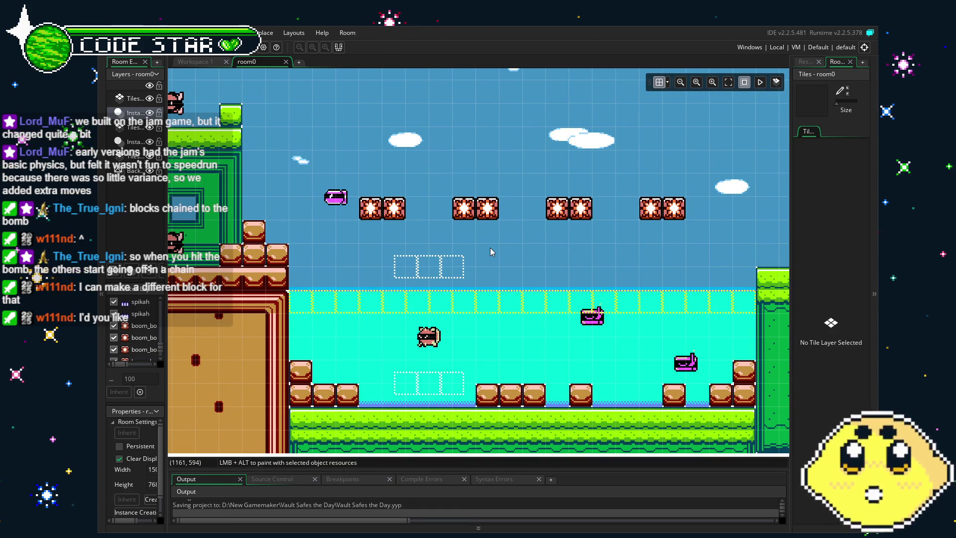
pyautogui.moveTo(323, 282); pyautogui.dragTo(559, 287)
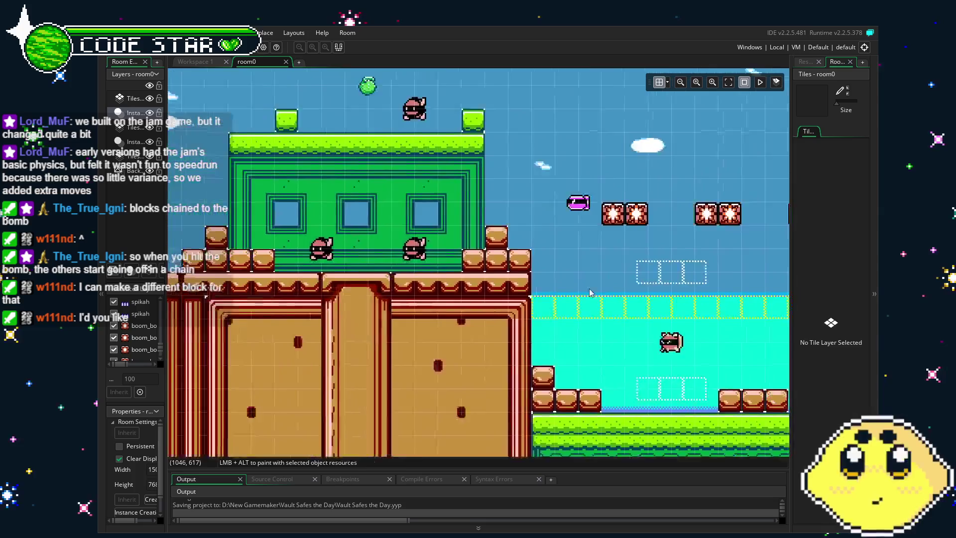
pyautogui.moveTo(266, 274); pyautogui.dragTo(306, 277)
pyautogui.hscroll(-2, 432, 291)
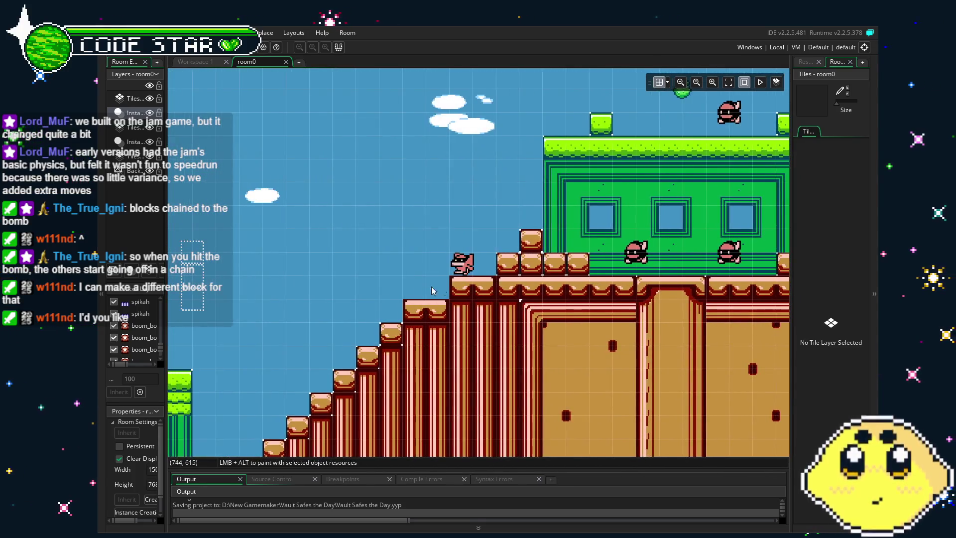
pyautogui.hscroll(-6, 375, 299)
pyautogui.hscroll(-4, 532, 284)
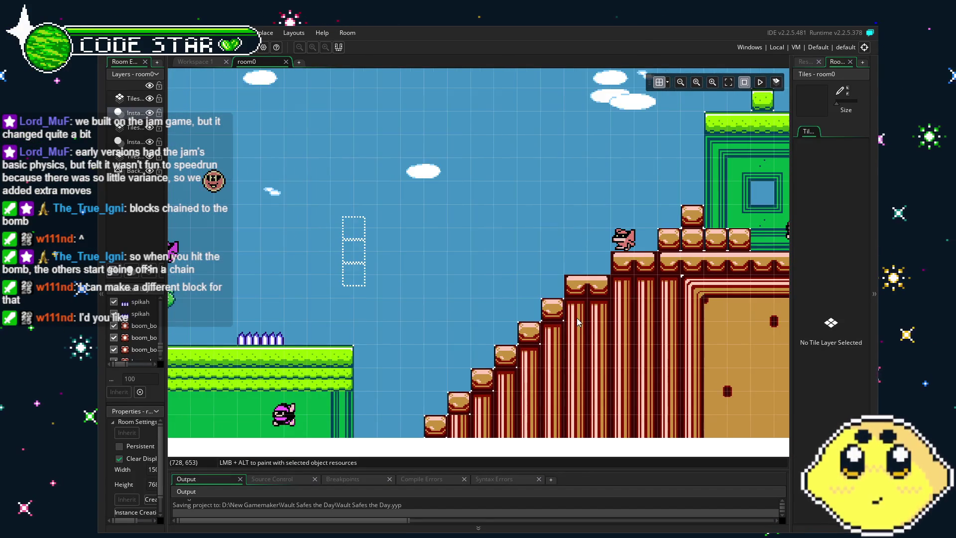
pyautogui.hscroll(20, 620, 331)
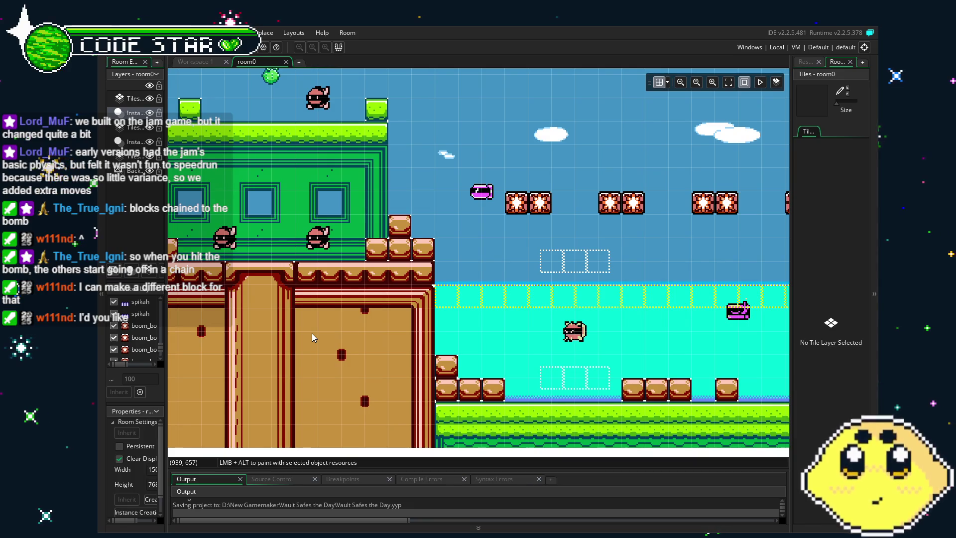
pyautogui.hscroll(-15, 587, 236)
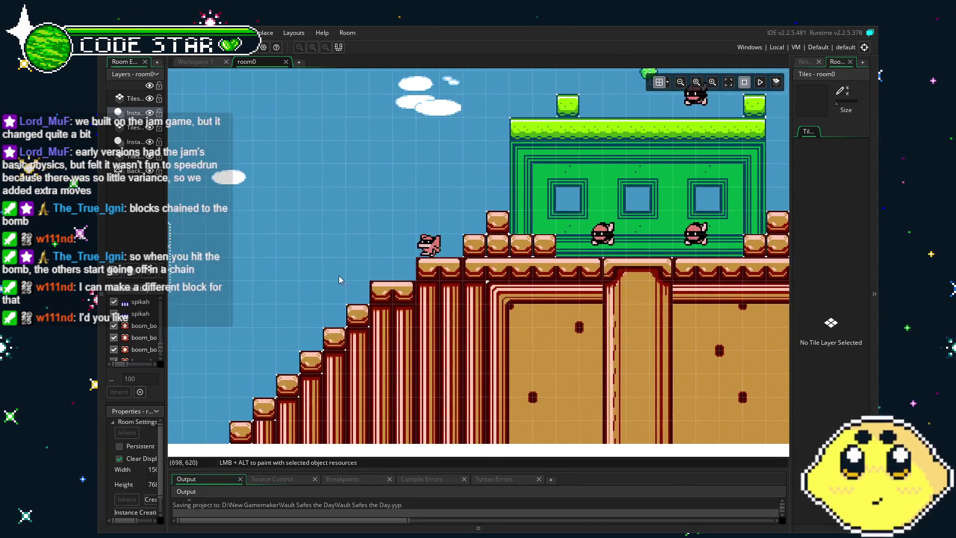
pyautogui.hscroll(-4, 587, 236)
pyautogui.hscroll(-5, 527, 255)
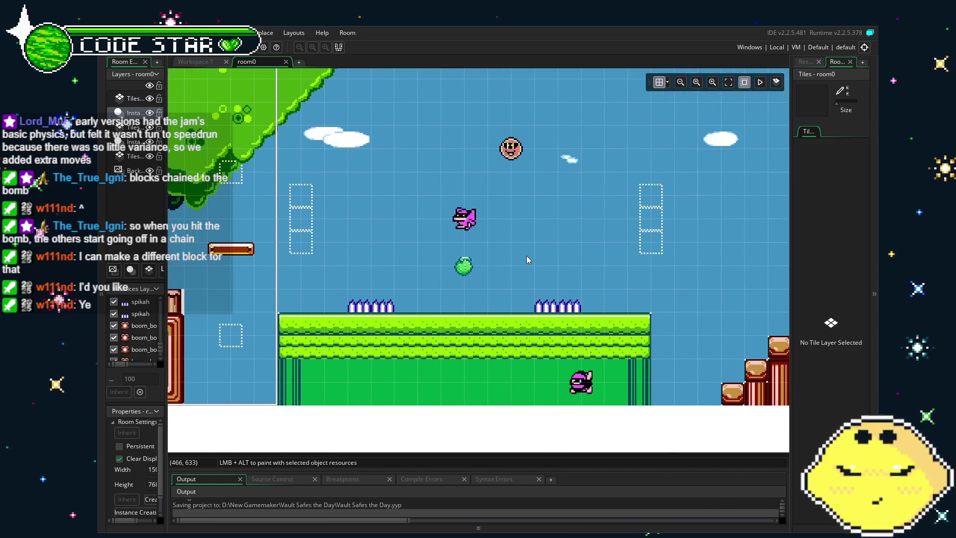
pyautogui.hscroll(18, 195, 283)
pyautogui.hscroll(12, 194, 283)
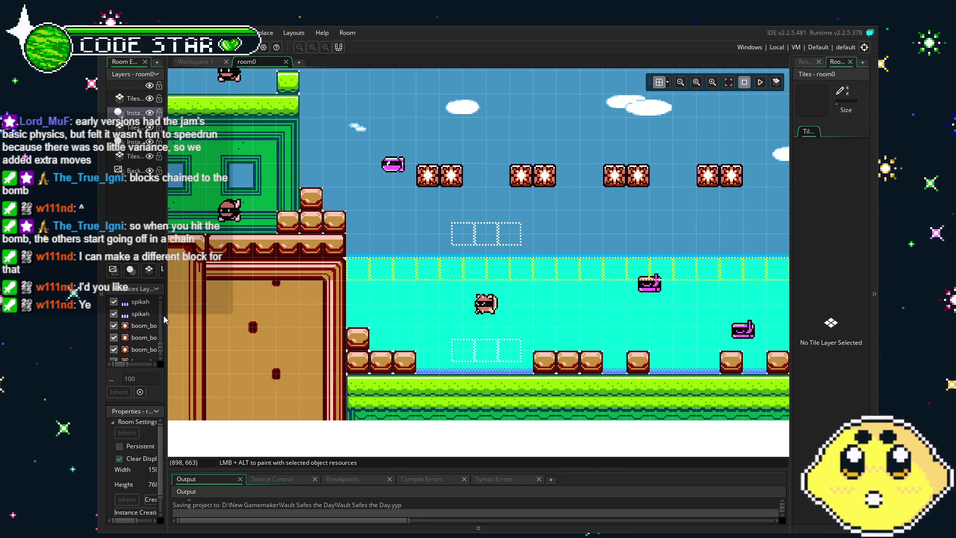
pyautogui.hscroll(-10, 252, 343)
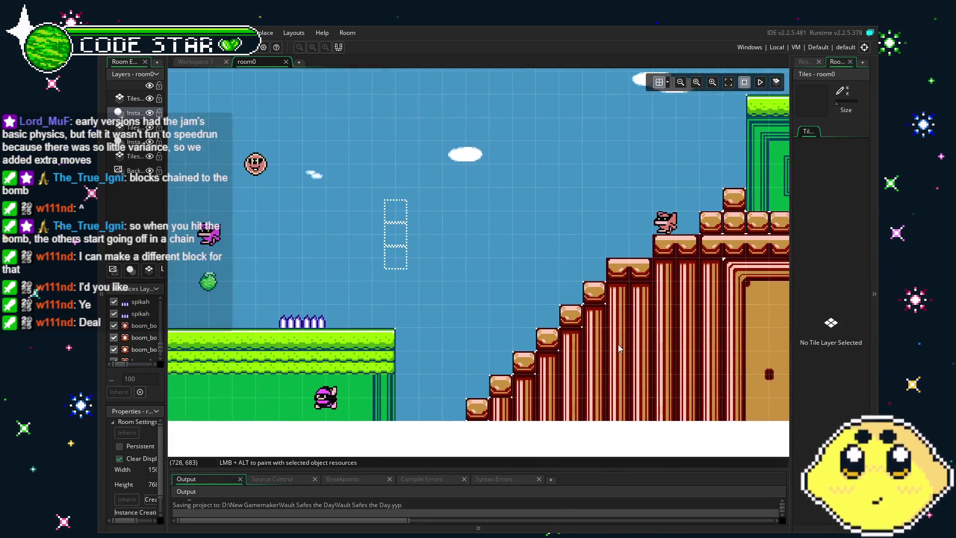
pyautogui.scroll(-1, 598, 331)
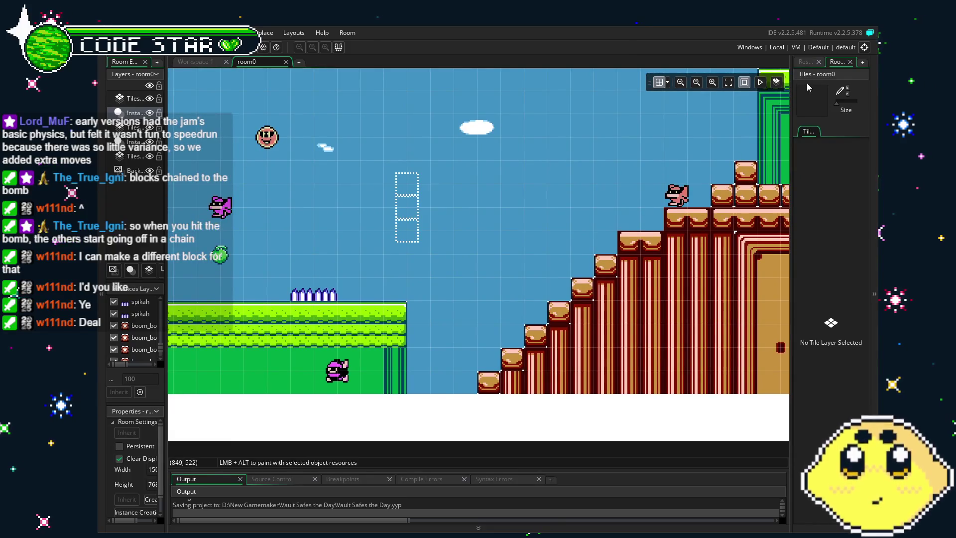
# Show the Resources asset tree beside room0 and pan the room view around the building
pyautogui.click(810, 63)
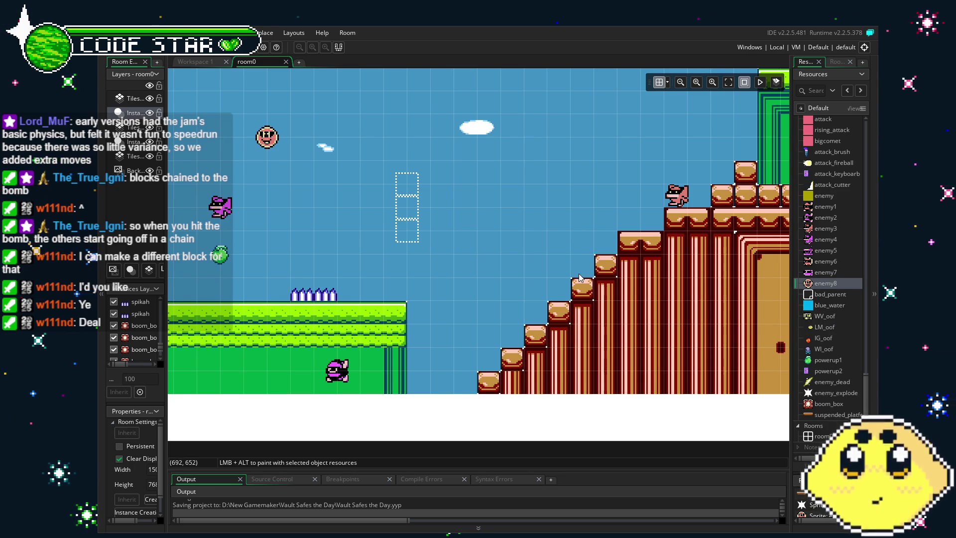
pyautogui.hscroll(2, 580, 277)
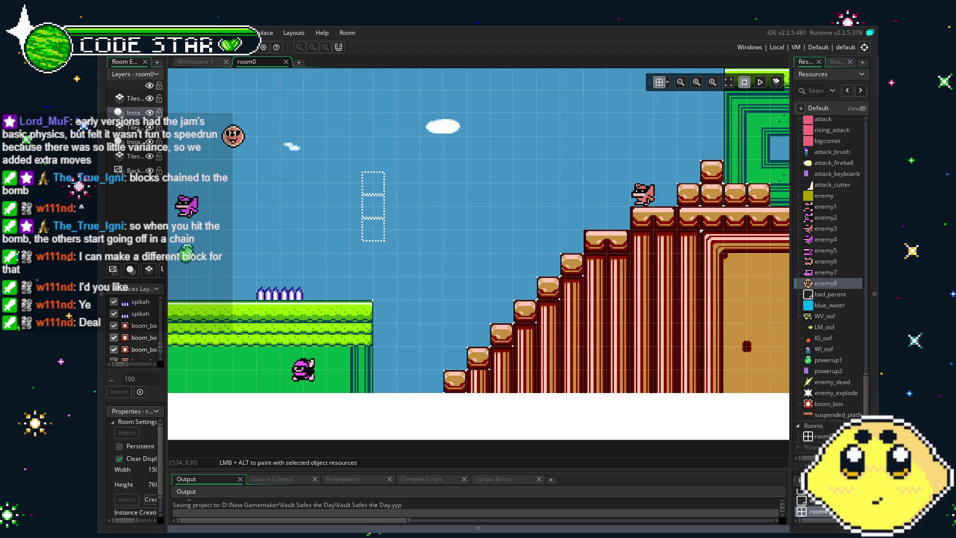
pyautogui.moveTo(578, 271)
pyautogui.mouseDown()
pyautogui.moveTo(423, 295)
pyautogui.moveTo(448, 360)
pyautogui.mouseUp()
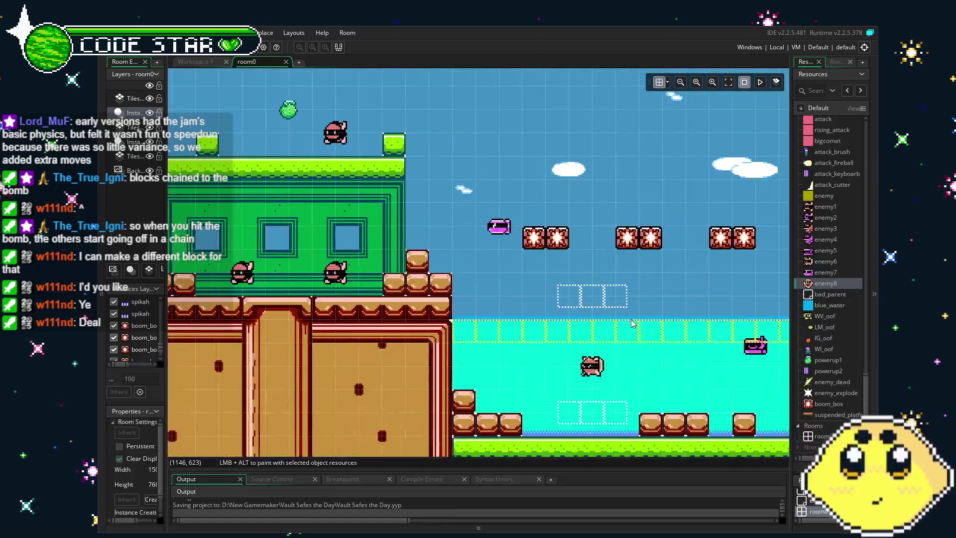
pyautogui.hscroll(-15, 670, 315)
pyautogui.moveTo(480, 304); pyautogui.dragTo(622, 327)
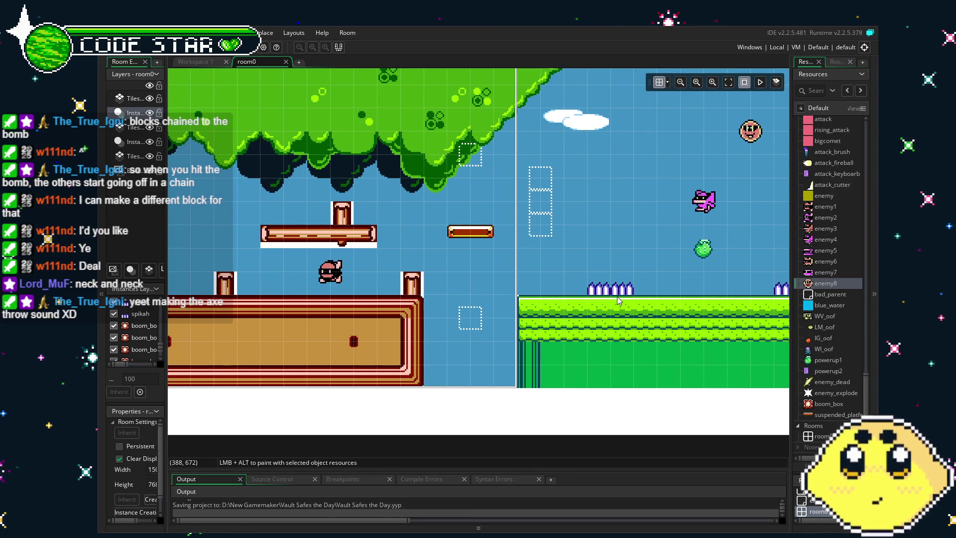
pyautogui.moveTo(555, 241); pyautogui.dragTo(503, 233)
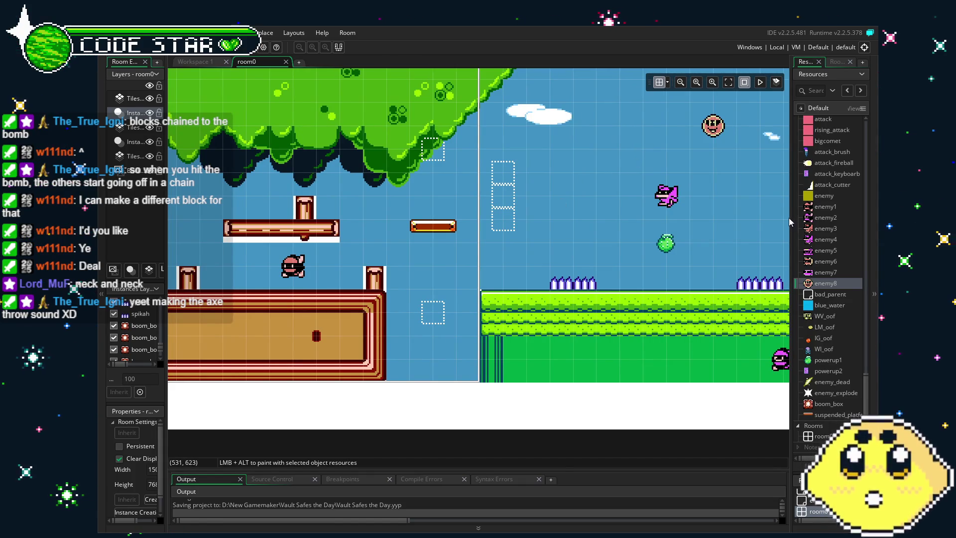
# Create a new sound resource, sound9, from the Sounds folder's right-click menu
pyautogui.scroll(-10, 805, 239)
pyautogui.scroll(-3, 810, 256)
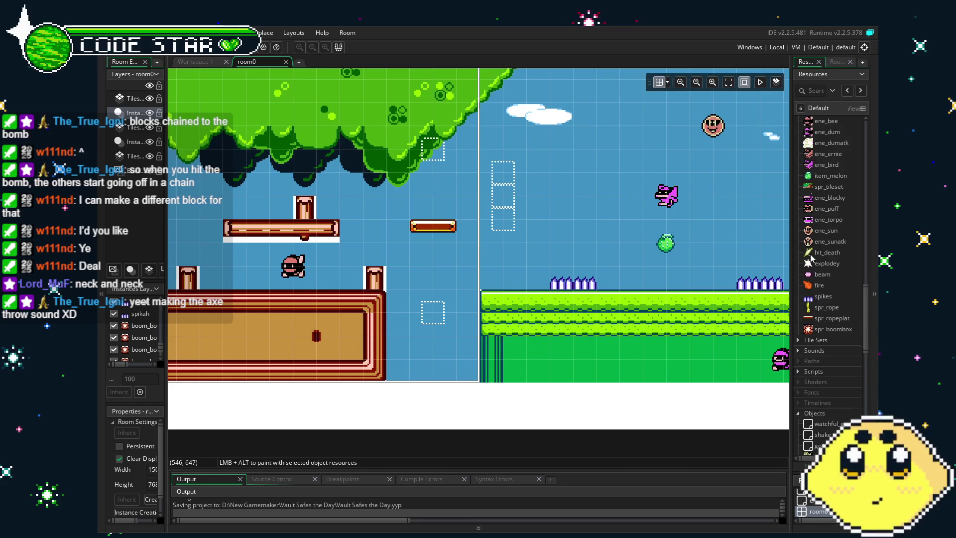
pyautogui.click(796, 275)
pyautogui.rightClick(795, 274)
pyautogui.click(822, 280)
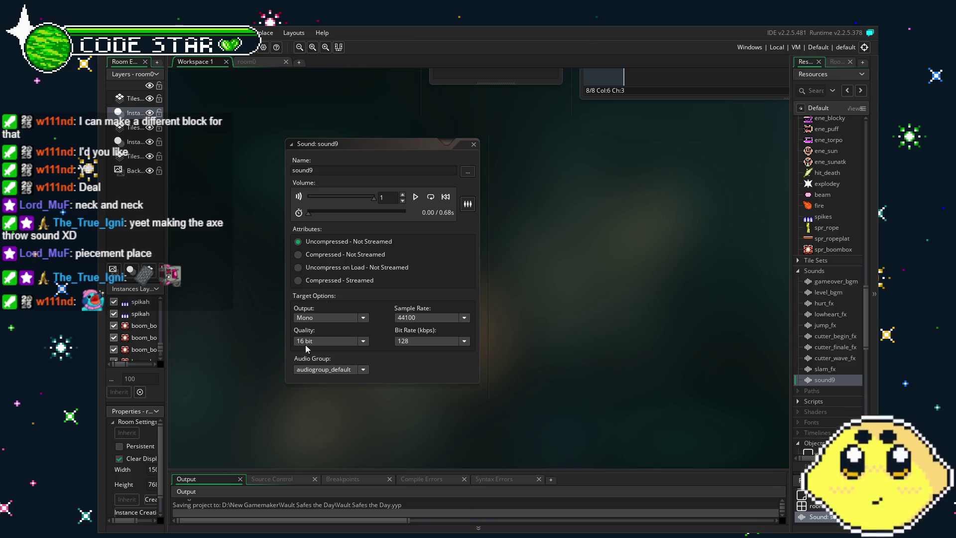
# Rename sound9 to beep_box and create another sound resource, sound10
pyautogui.click(335, 166)
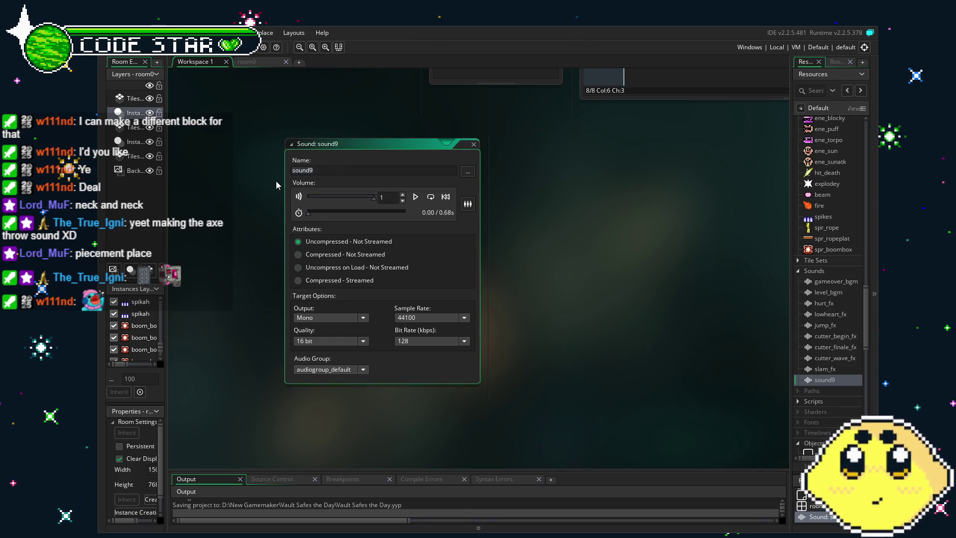
pyautogui.write('beep_box')
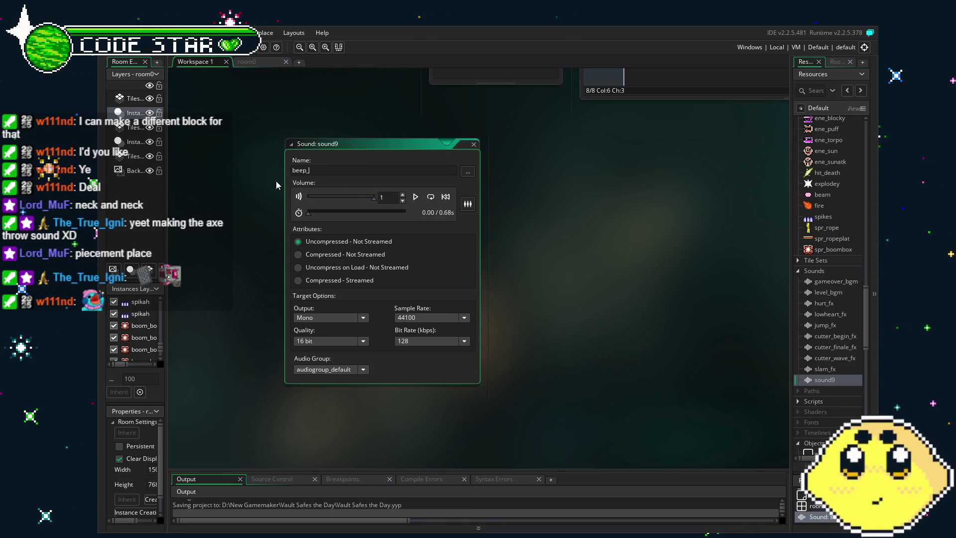
pyautogui.press('Return')
pyautogui.hotkey('alt', 'u')
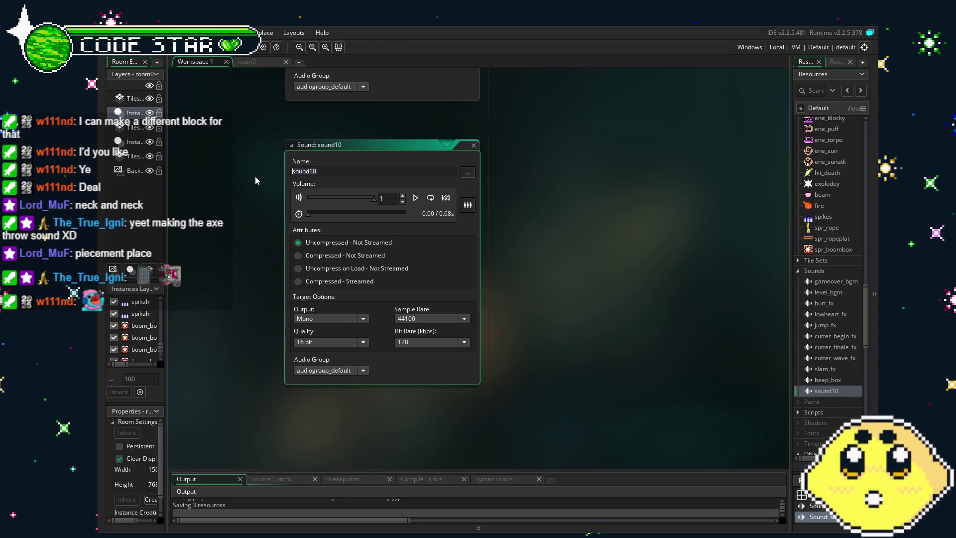
# Rename the new sound to boom_fx after the name boom_box is rejected as invalid
pyautogui.write('boom_box')
pyautogui.press('Return')
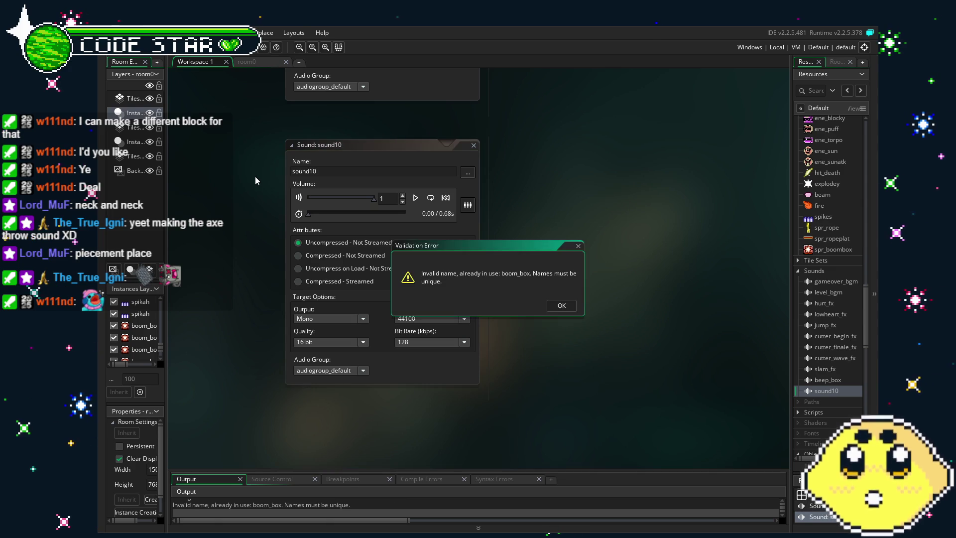
pyautogui.press('Return')
pyautogui.doubleClick(299, 171)
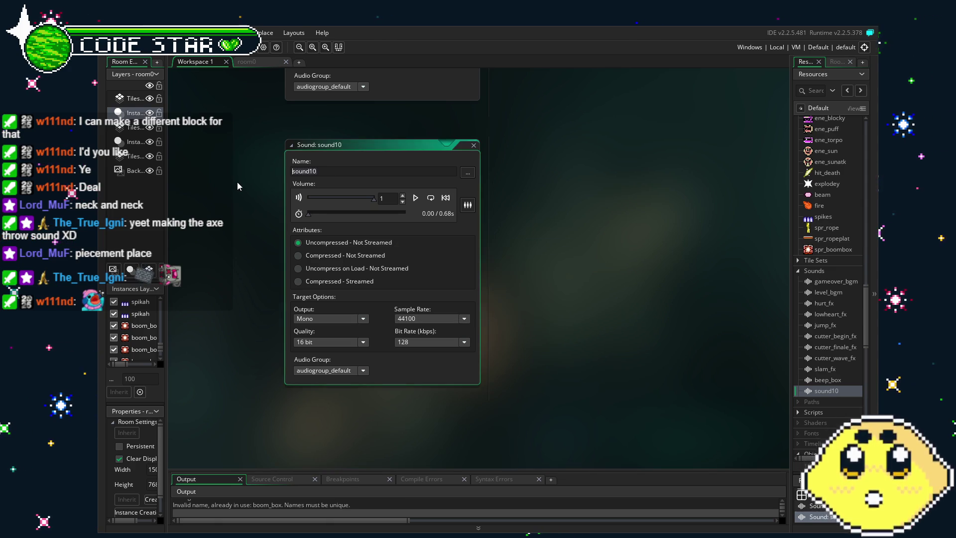
pyautogui.press('BackSpace')
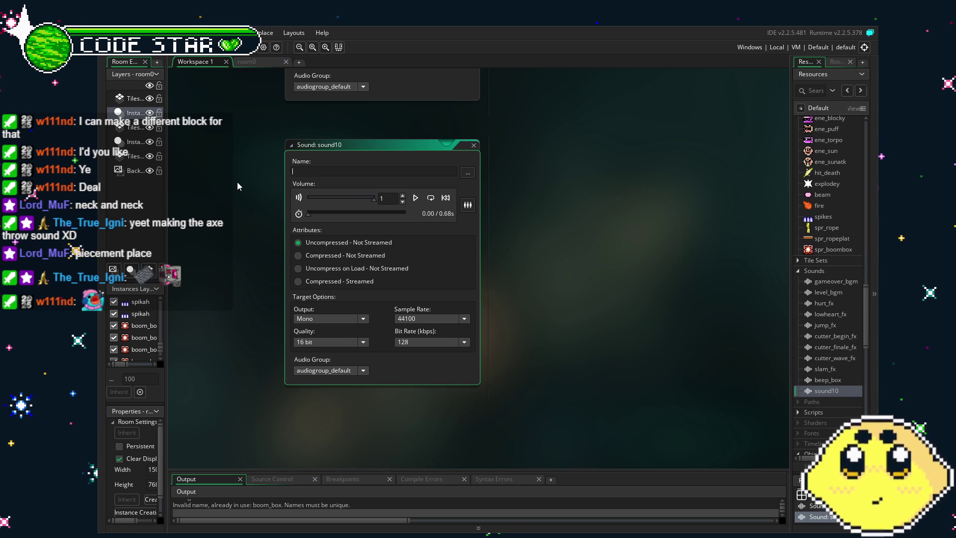
pyautogui.write('boom')
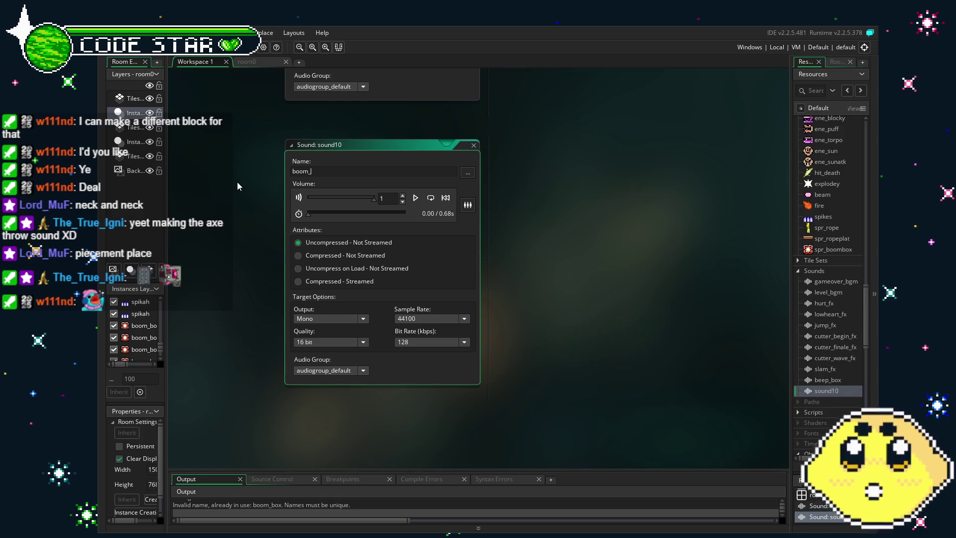
pyautogui.write('_fx')
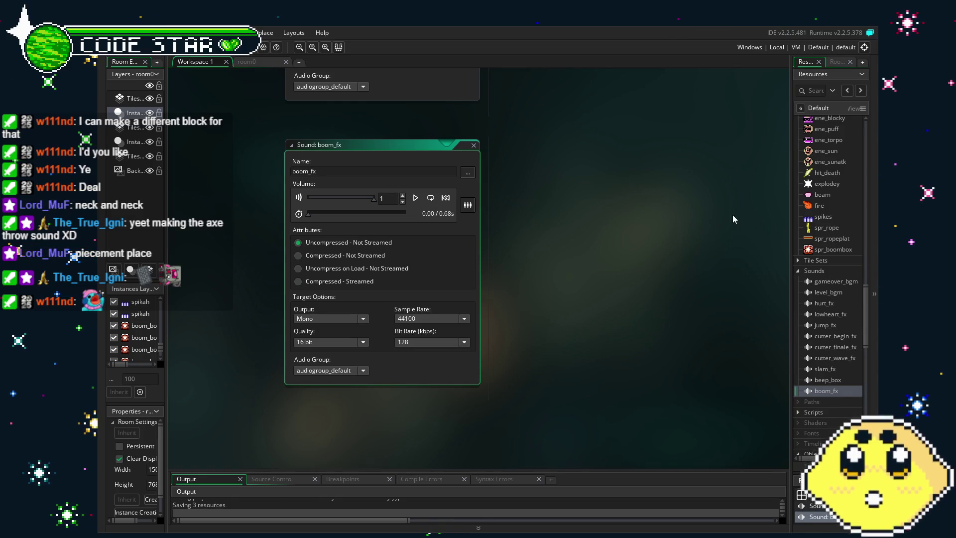
# Rename beep_box to beep_fx and scroll the workspace to see both sound editors
pyautogui.doubleClick(840, 371)
pyautogui.doubleClick(842, 380)
pyautogui.write('fx')
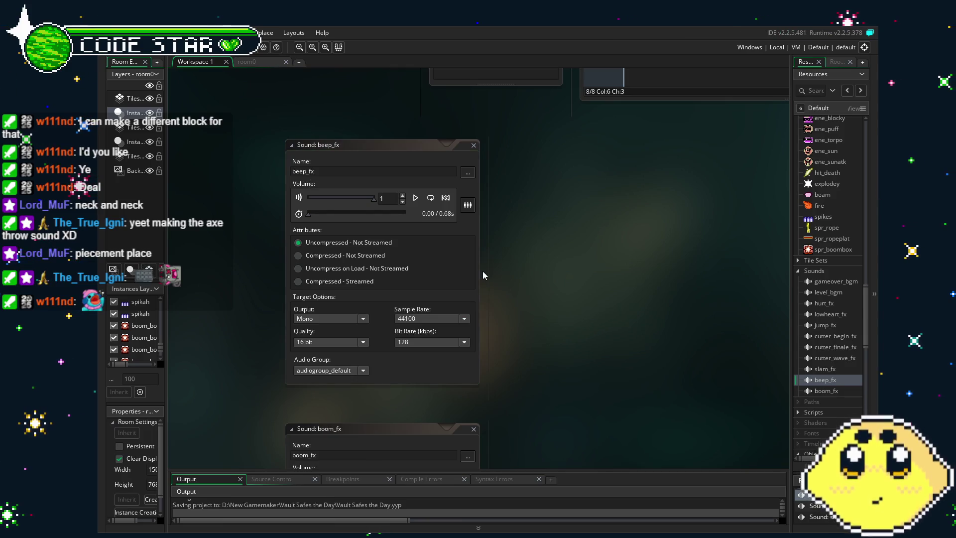
pyautogui.scroll(-5, 502, 272)
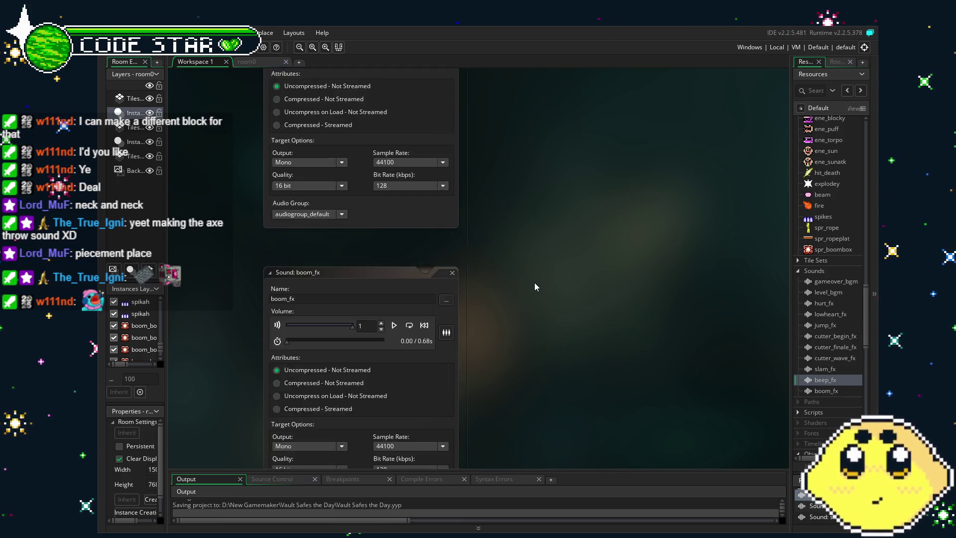
pyautogui.scroll(10, 533, 287)
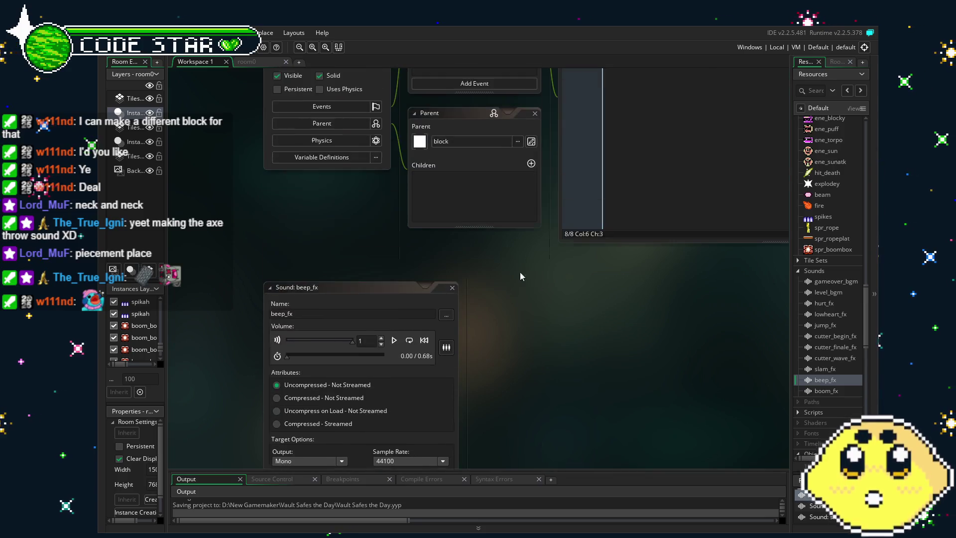
# Switch to the room0 layout and pan toward the staircase and green house
pyautogui.click(258, 64)
pyautogui.scroll(3, 502, 206)
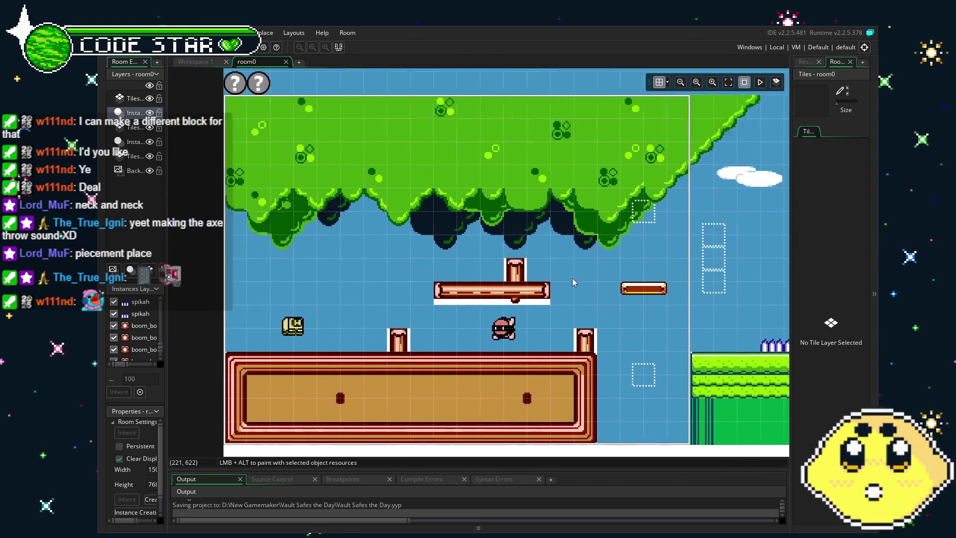
pyautogui.scroll(-3, 502, 205)
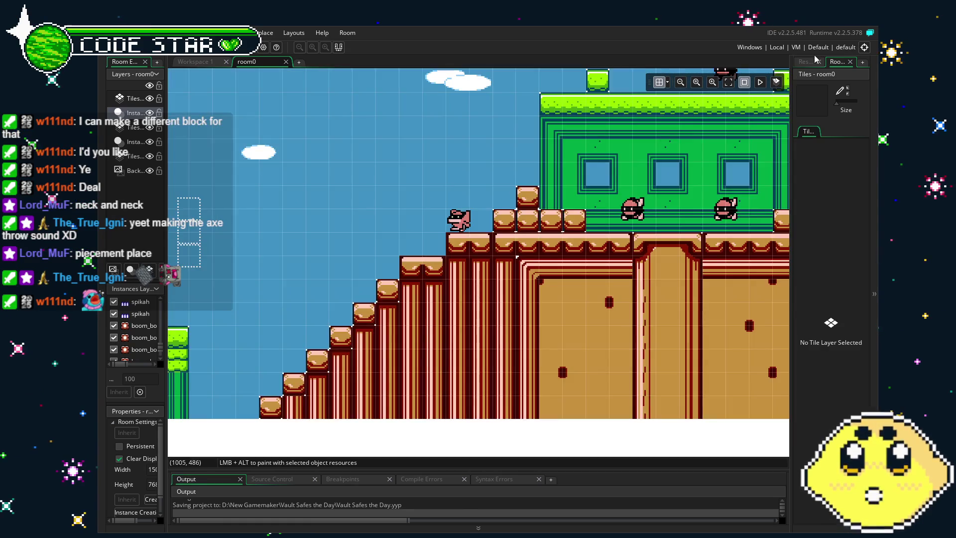
# Bring the project's Resources list back into the right dock and scroll through it
pyautogui.click(805, 62)
pyautogui.scroll(5, 825, 297)
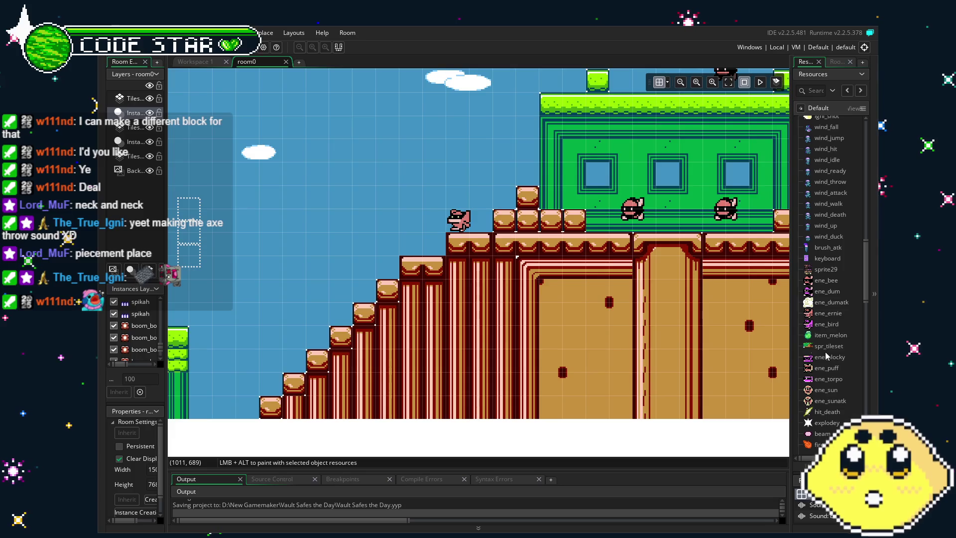
pyautogui.scroll(1, 826, 351)
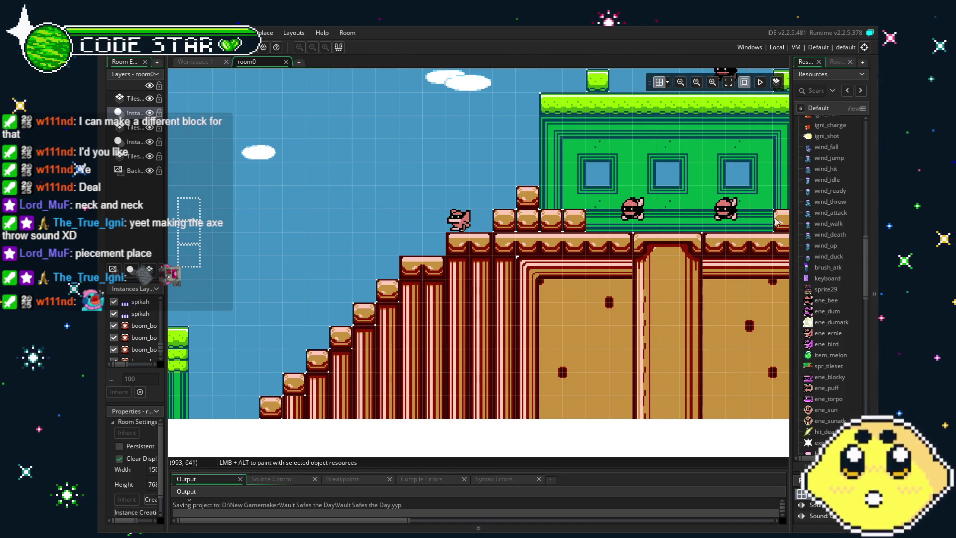
pyautogui.scroll(2, 778, 286)
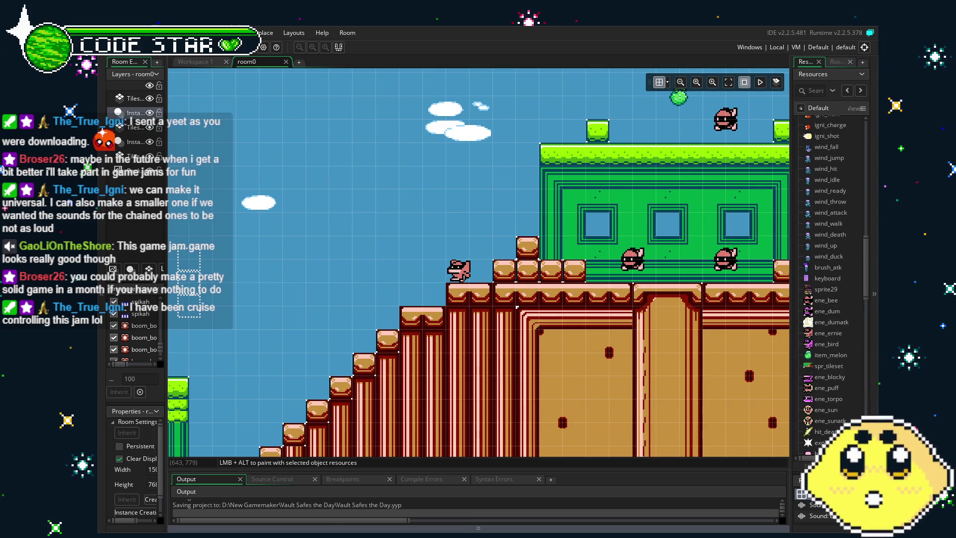
# Pan room0 to the water stretch with the boom box rows, then open spr_boombox
pyautogui.hscroll(10, 578, 348)
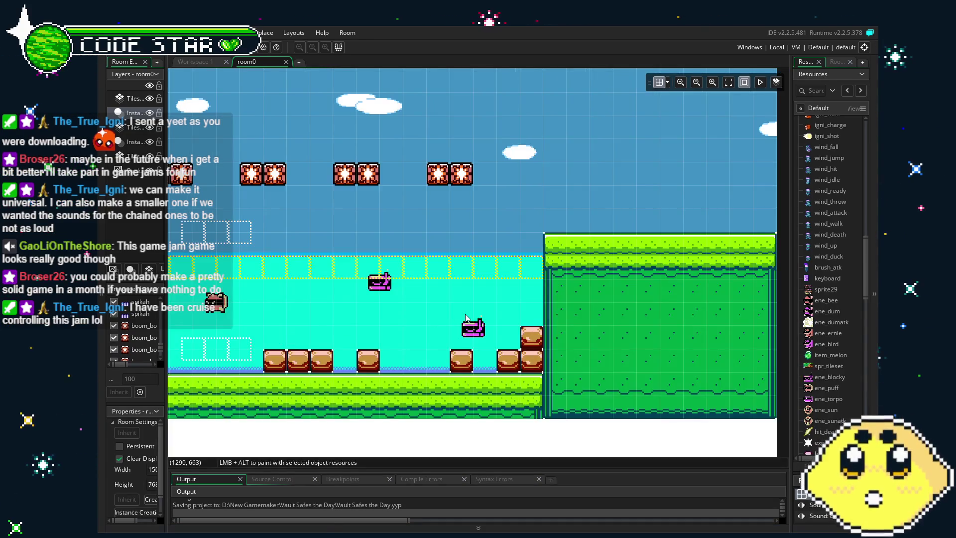
pyautogui.hscroll(-4, 330, 343)
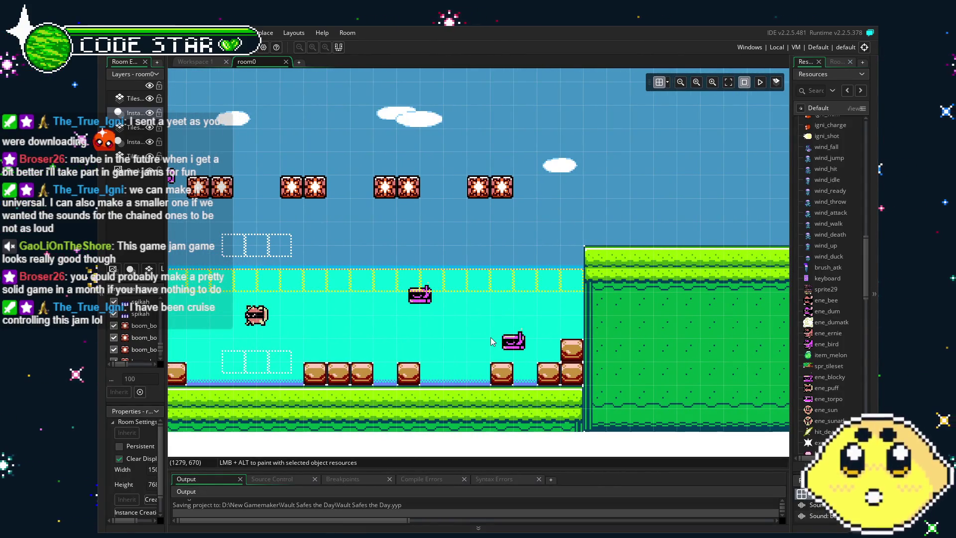
pyautogui.hscroll(1, 380, 330)
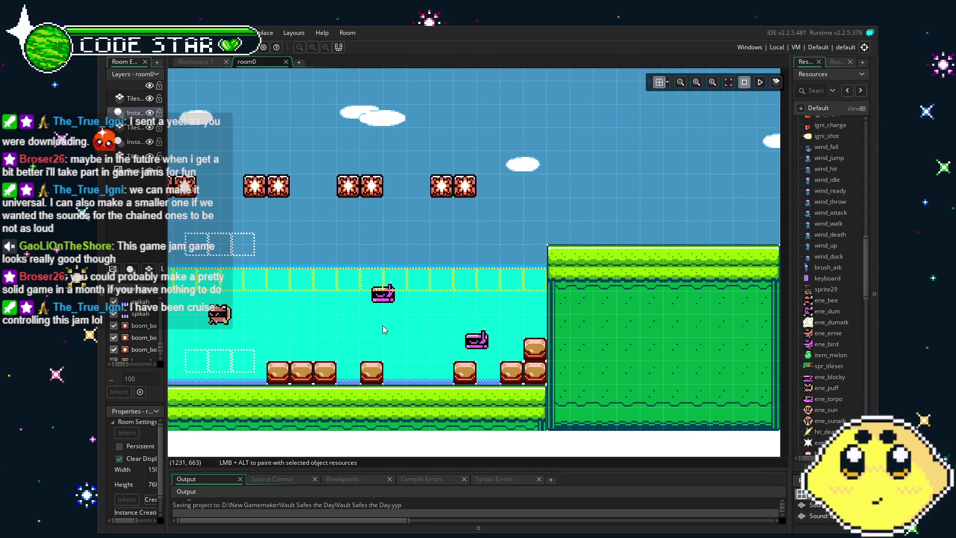
pyautogui.hscroll(-5, 382, 325)
pyautogui.hscroll(-5, 322, 333)
pyautogui.scroll(-5, 832, 249)
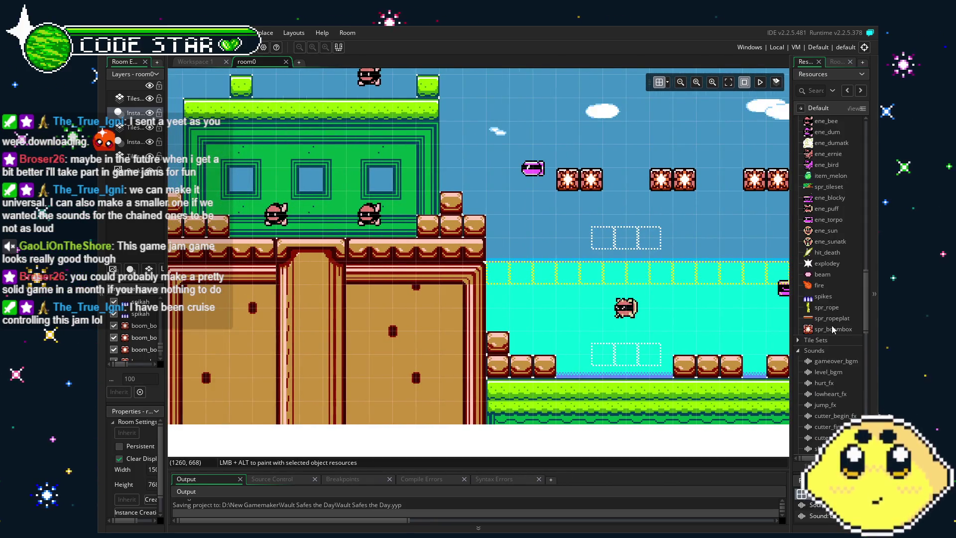
pyautogui.doubleClick(833, 329)
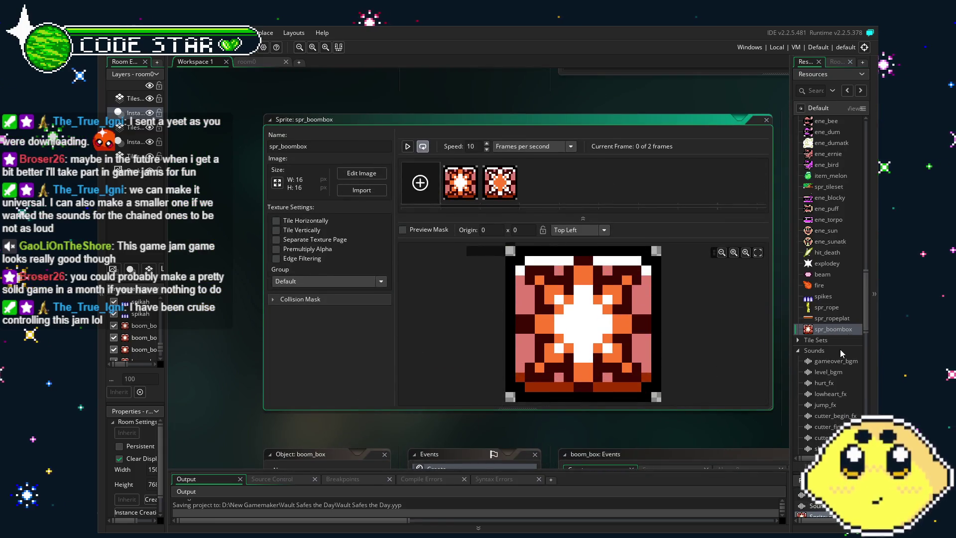
# Open the boom_box object and view its Step event code
pyautogui.scroll(10, 836, 360)
pyautogui.scroll(-4, 835, 360)
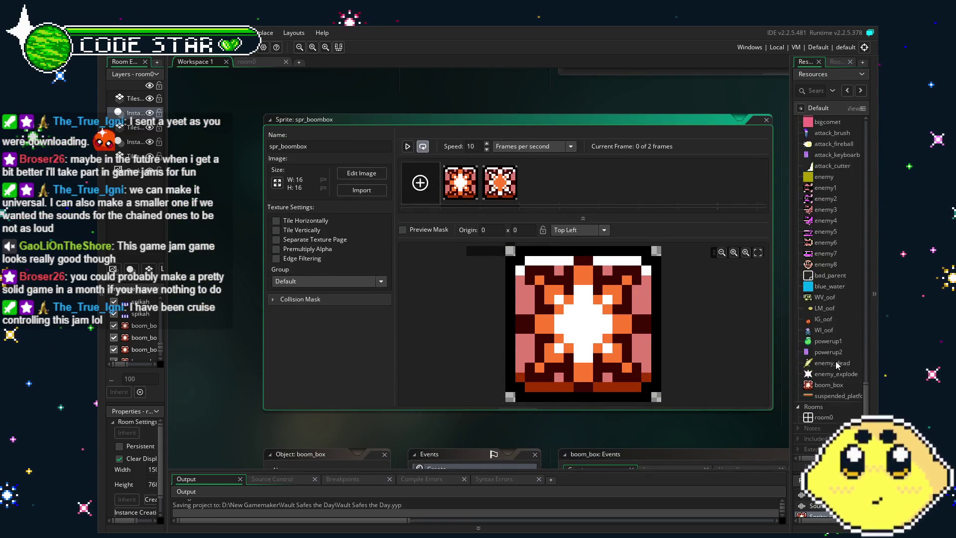
pyautogui.doubleClick(831, 364)
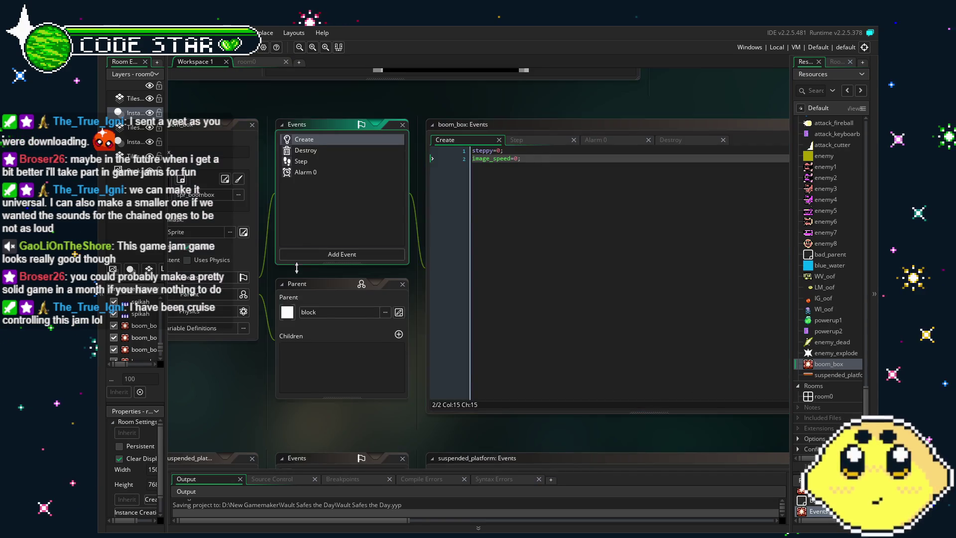
pyautogui.click(360, 163)
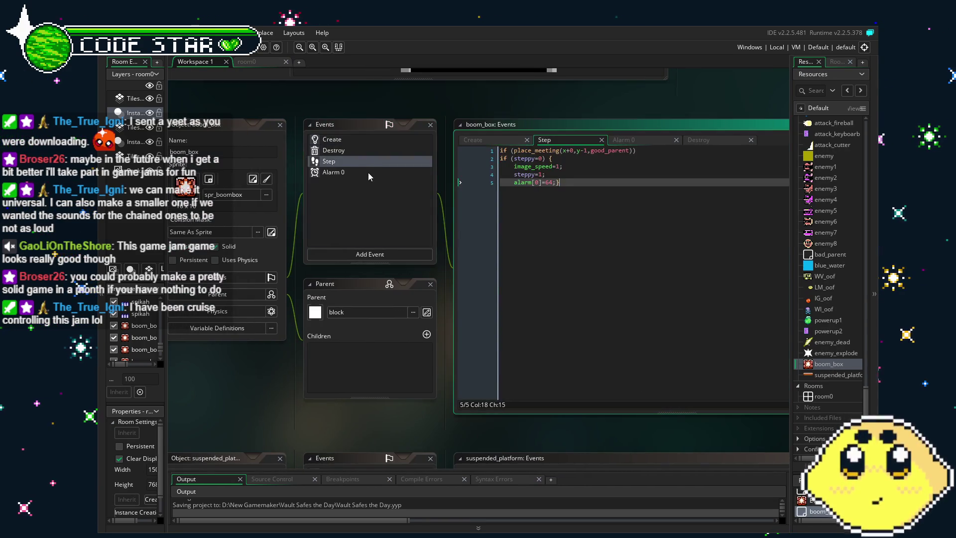
pyautogui.click(368, 172)
# Review the boom_box Destroy and Alarm 0 event code
pyautogui.click(346, 160)
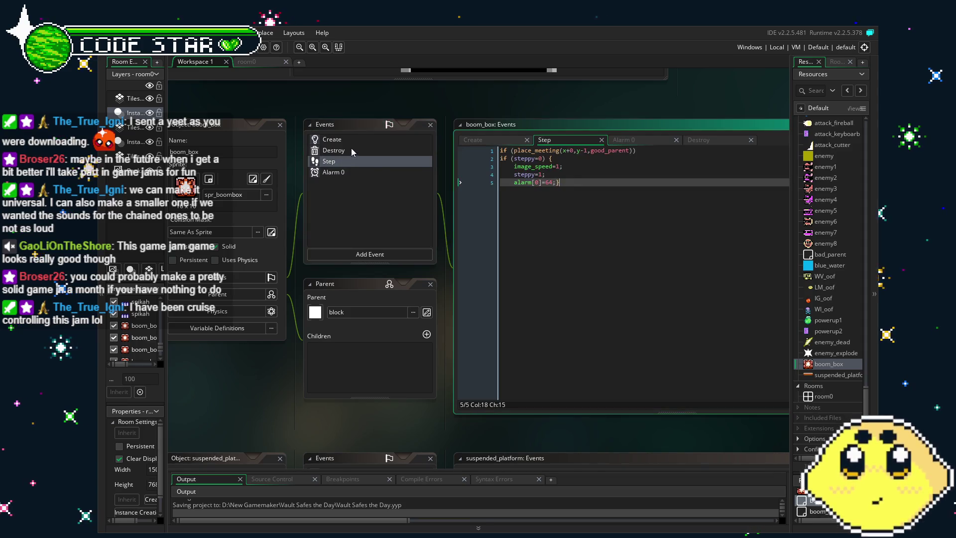
pyautogui.click(351, 149)
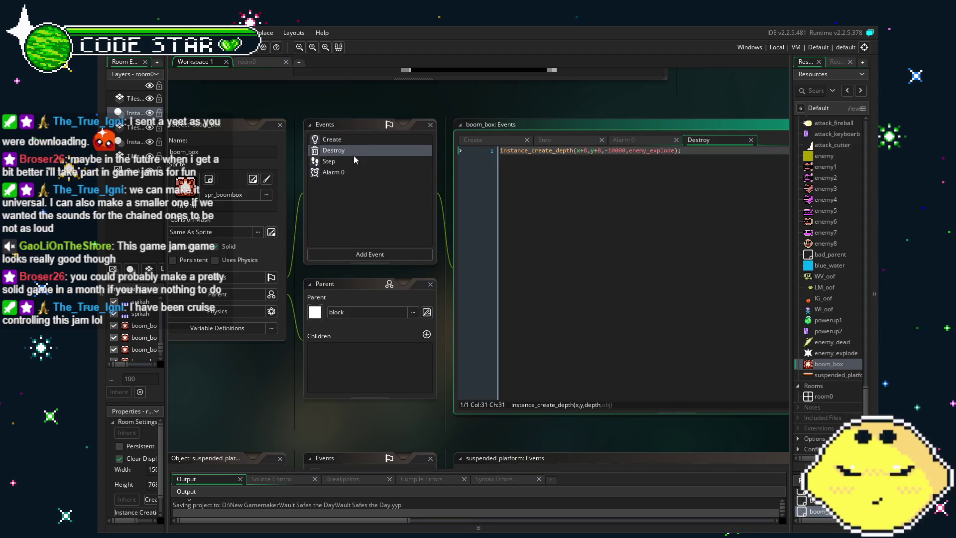
pyautogui.click(356, 163)
pyautogui.click(357, 169)
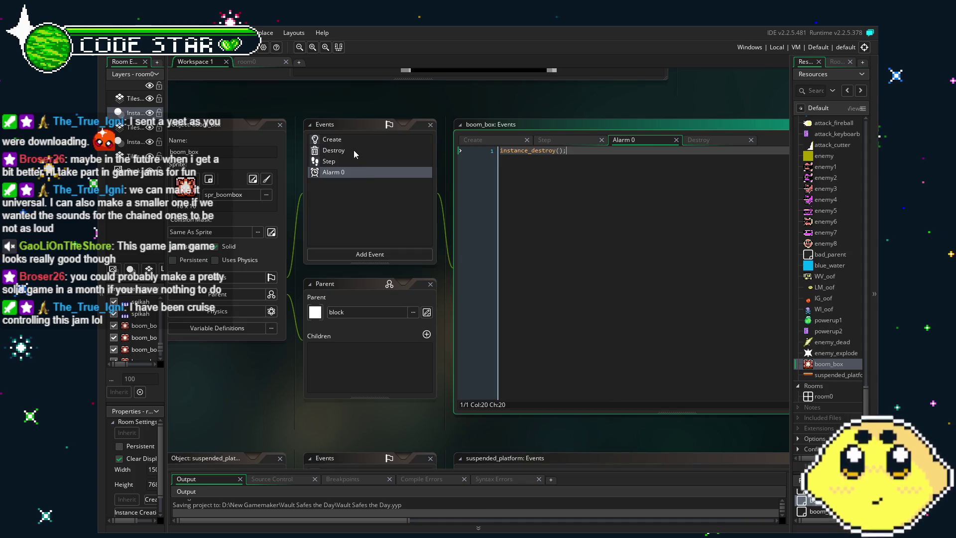
# Return to the Step event and place the caret after steppy=1
pyautogui.click(356, 160)
pyautogui.click(541, 318)
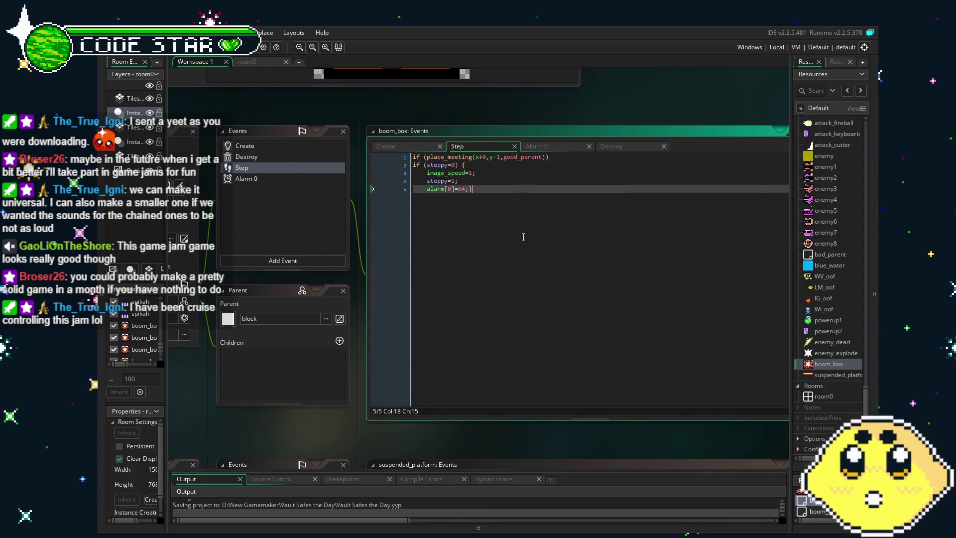
pyautogui.click(473, 173)
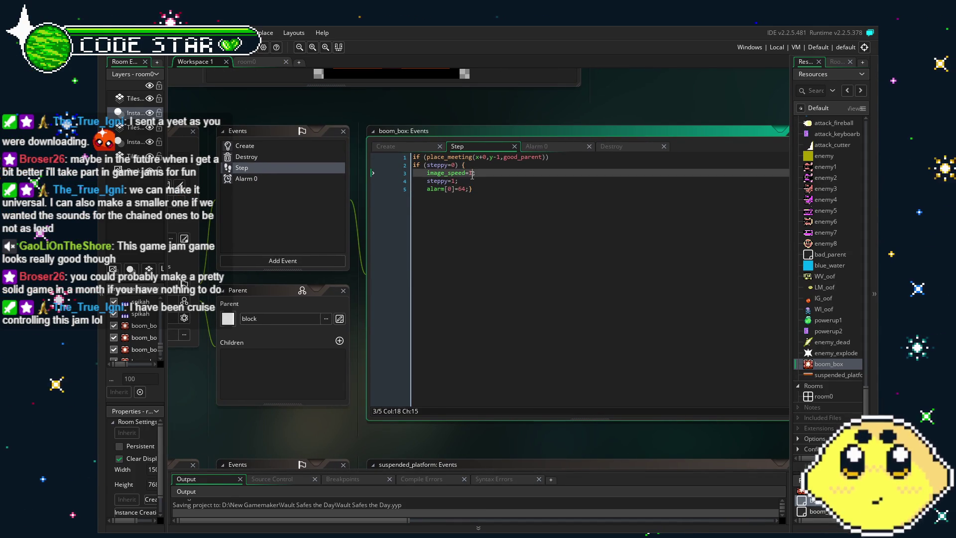
pyautogui.click(473, 181)
pyautogui.press('Return')
pyautogui.write('aud')
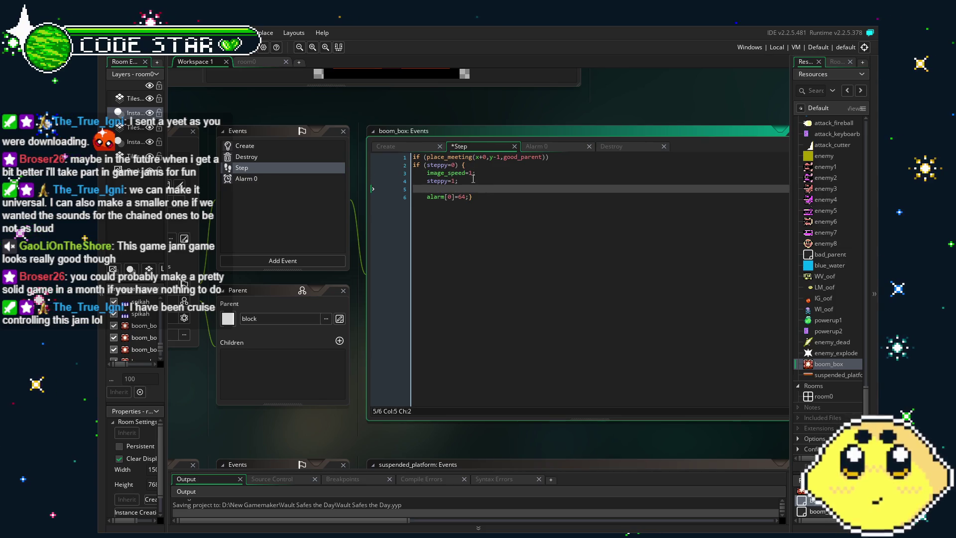
pyautogui.write('io')
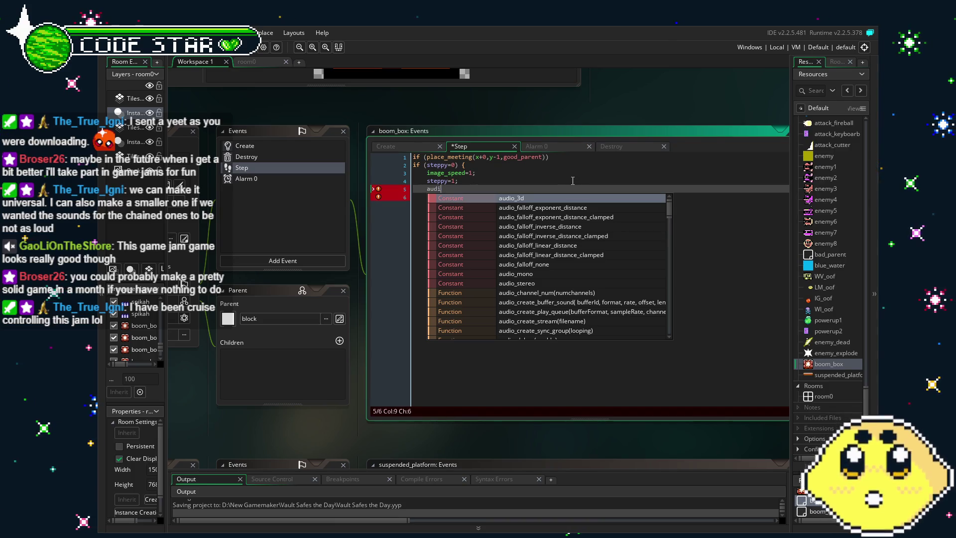
pyautogui.press('BackSpace')
pyautogui.press('BackSpace')
pyautogui.press('BackSpace')
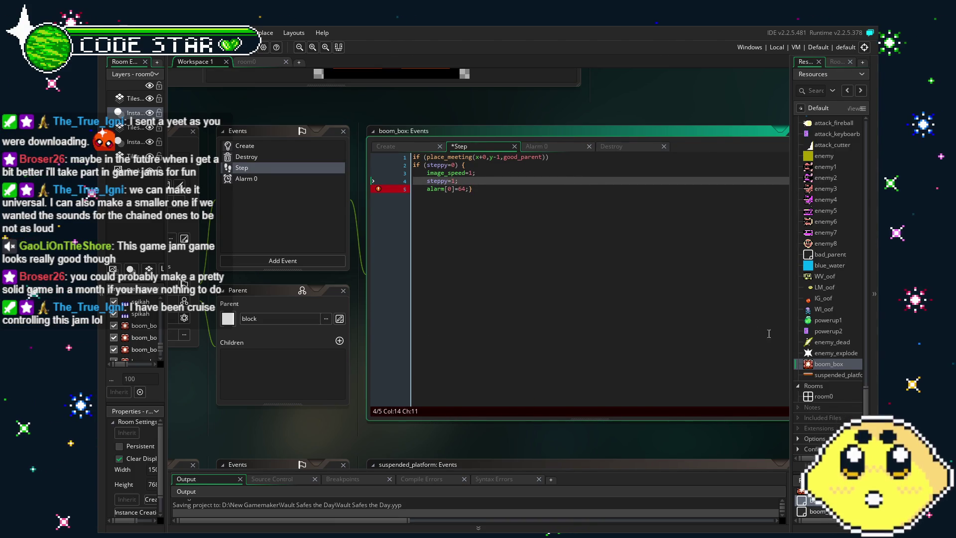
pyautogui.scroll(5, 826, 409)
pyautogui.scroll(5, 825, 408)
pyautogui.scroll(6, 823, 405)
pyautogui.doubleClick(821, 280)
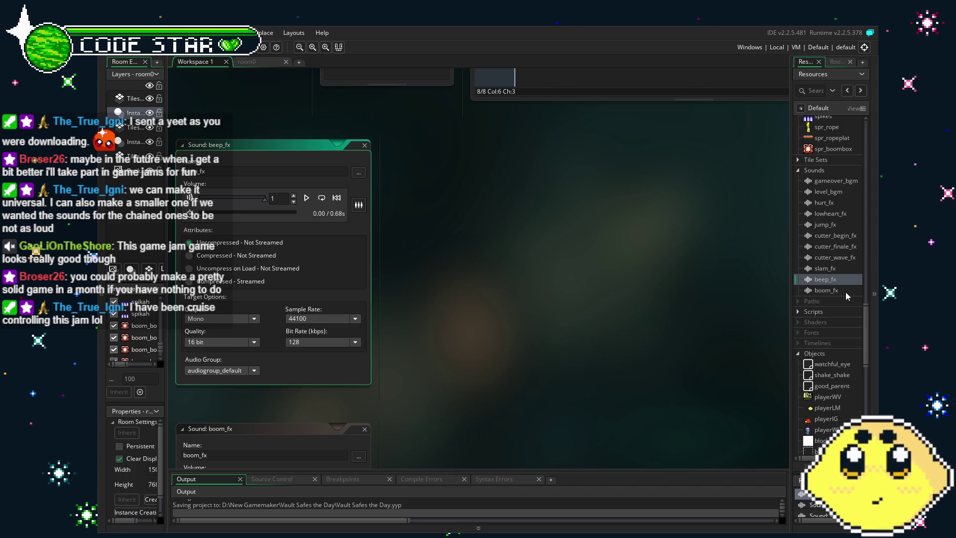
pyautogui.scroll(-3, 846, 294)
pyautogui.scroll(-10, 847, 295)
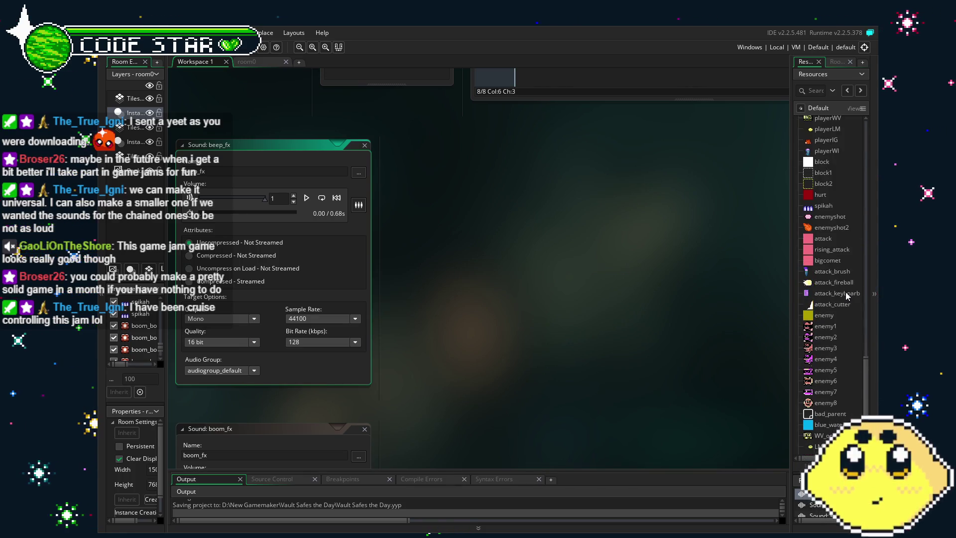
pyautogui.scroll(-5, 845, 292)
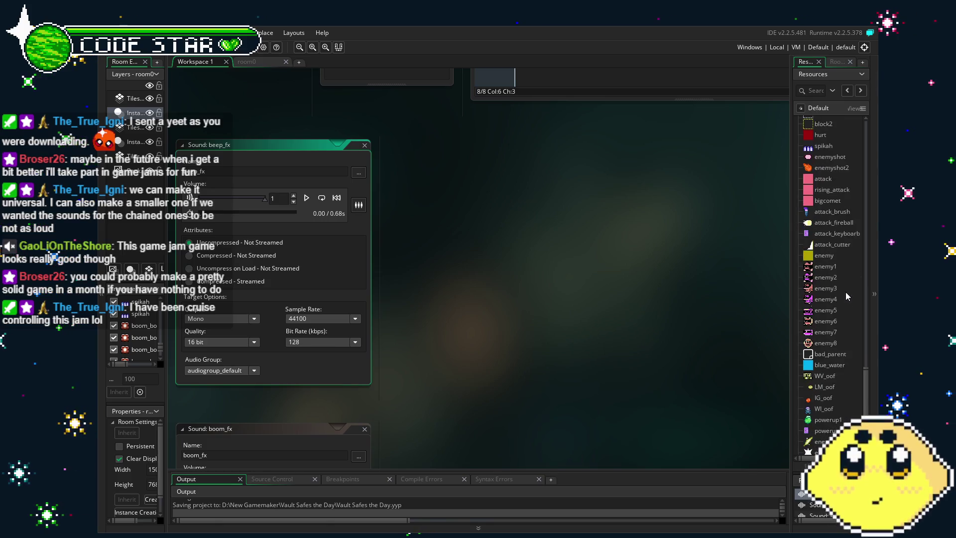
pyautogui.doubleClick(829, 424)
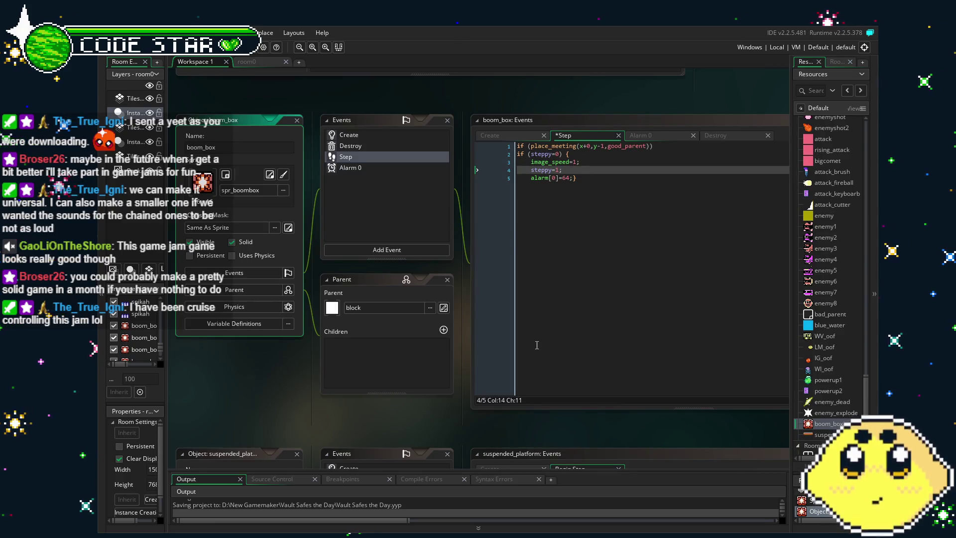
# Add audio_play_sound(beep_fx,0,1); on a new line after steppy=1, then select it
pyautogui.click(593, 171)
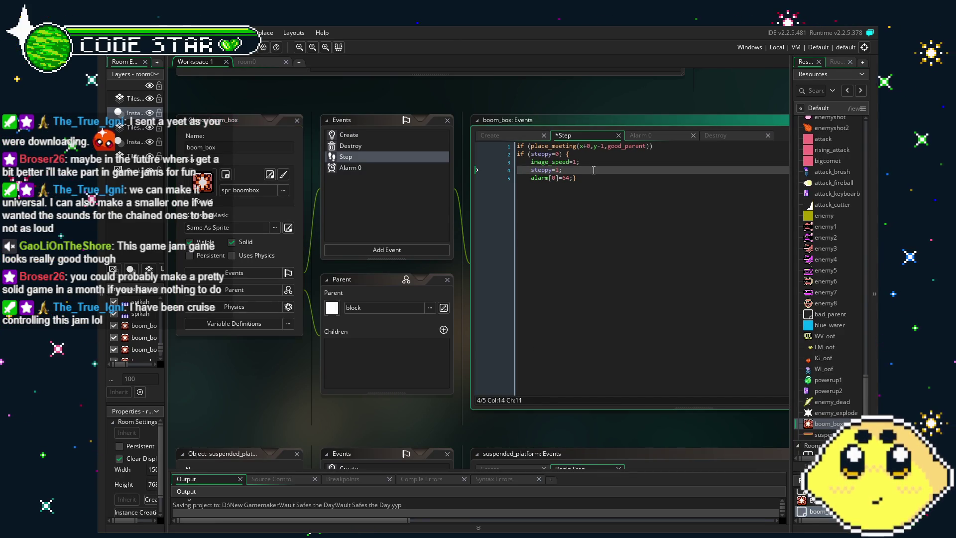
pyautogui.press('Return')
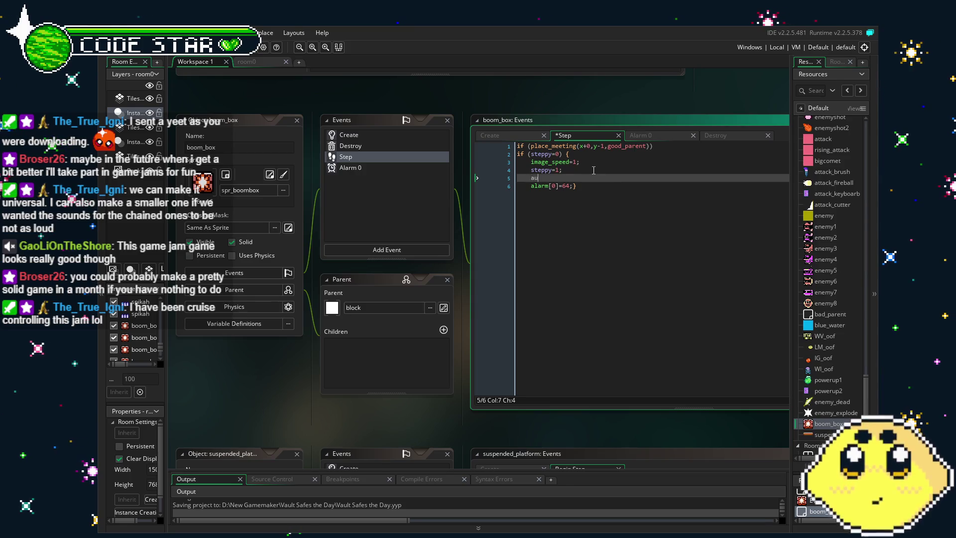
pyautogui.write('audio_so')
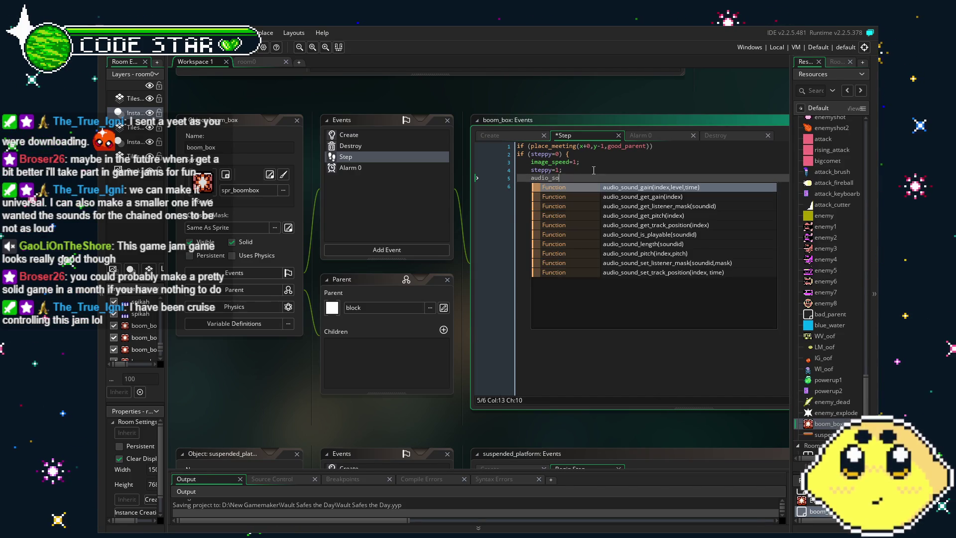
pyautogui.press('BackSpace')
pyautogui.press('BackSpace')
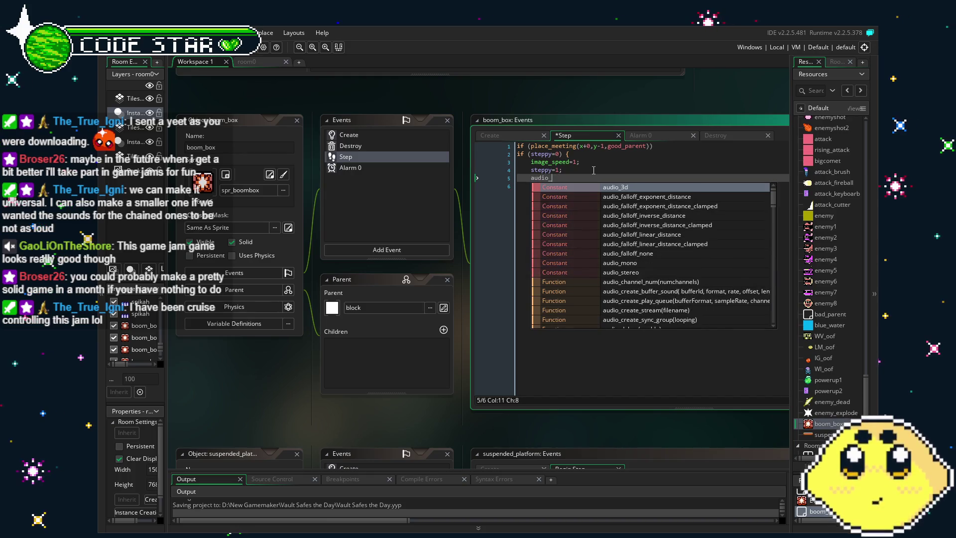
pyautogui.write('pl')
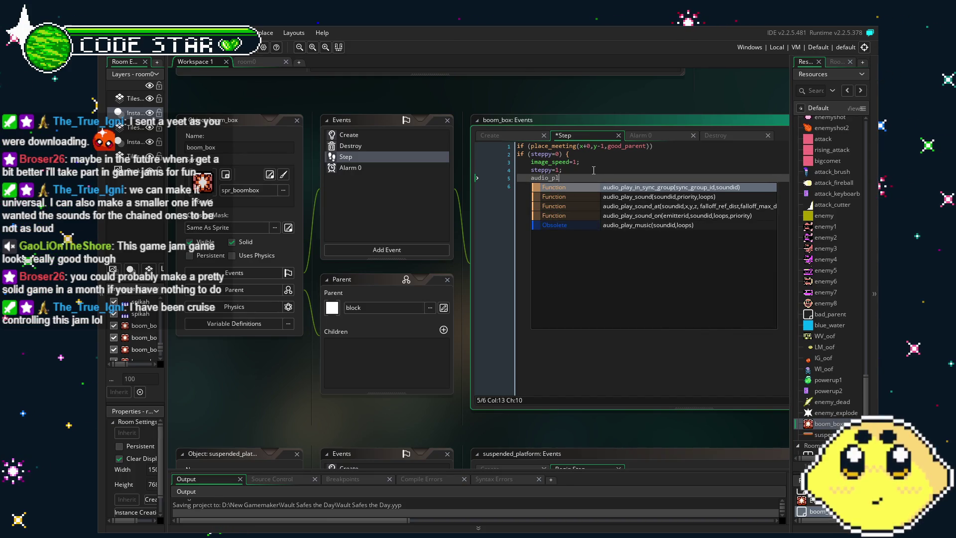
pyautogui.press('Down')
pyautogui.press('Return')
pyautogui.write('beep_fx,')
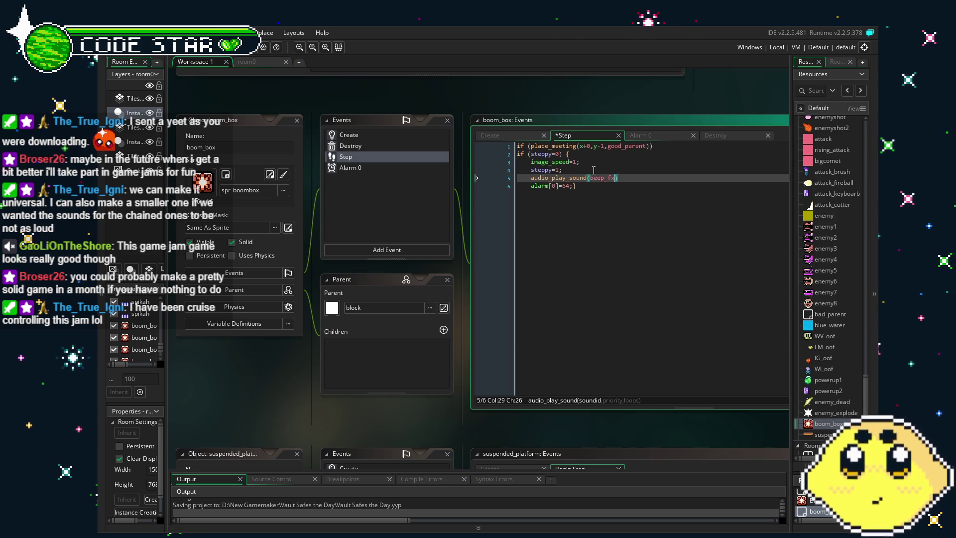
pyautogui.write('0')
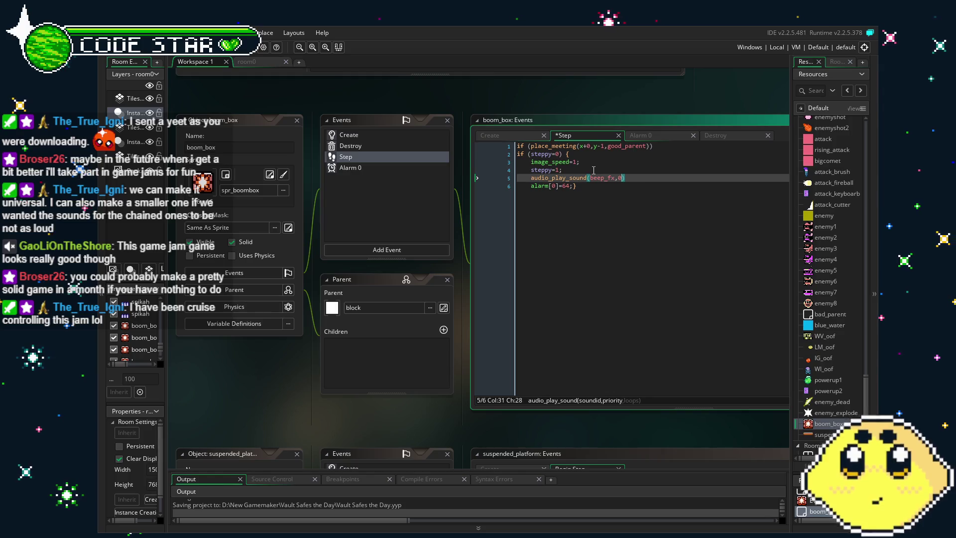
pyautogui.write(',1')
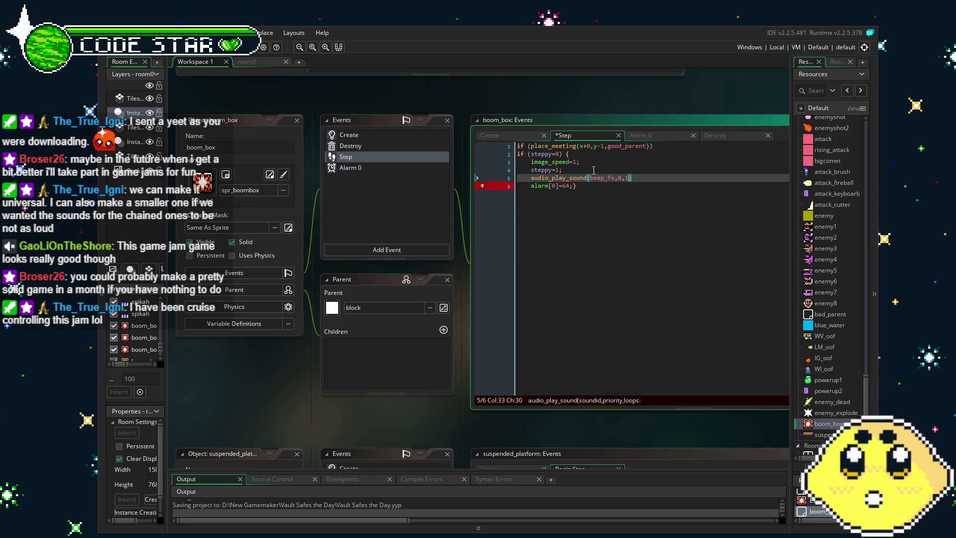
pyautogui.write(');')
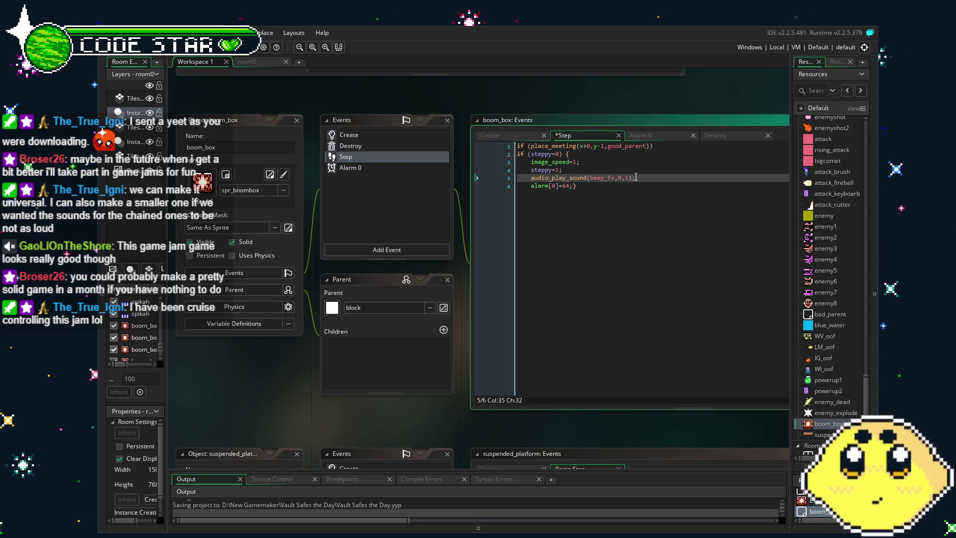
pyautogui.moveTo(636, 177); pyautogui.dragTo(542, 180)
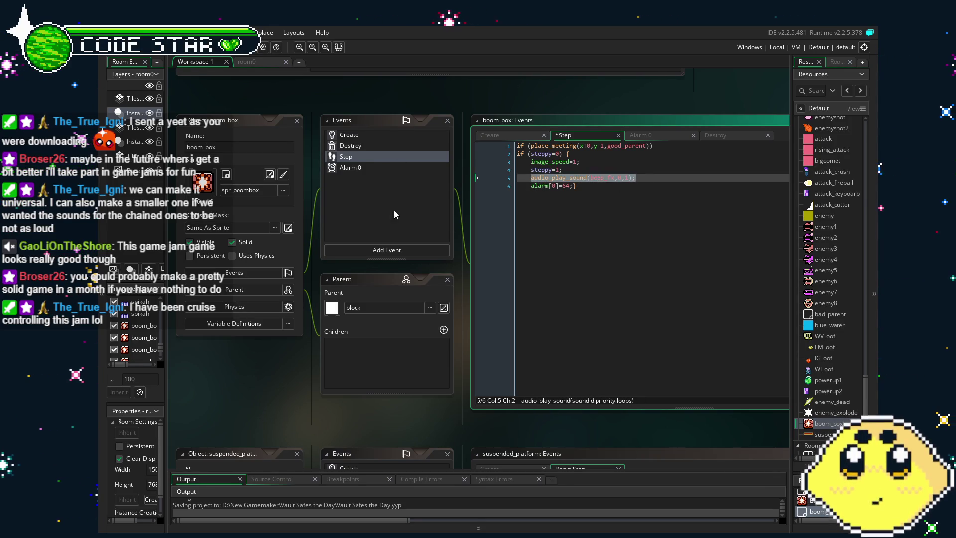
# Add a blank line in the Destroy event and undo a wrongly pasted web address
pyautogui.click(350, 146)
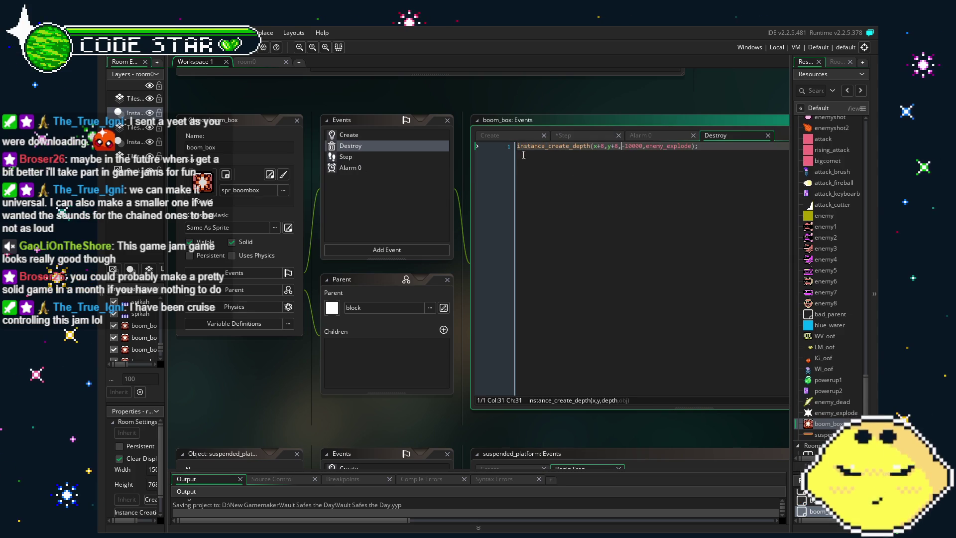
pyautogui.press('Return')
pyautogui.press('Up')
pyautogui.hotkey('ctrl', 'v')
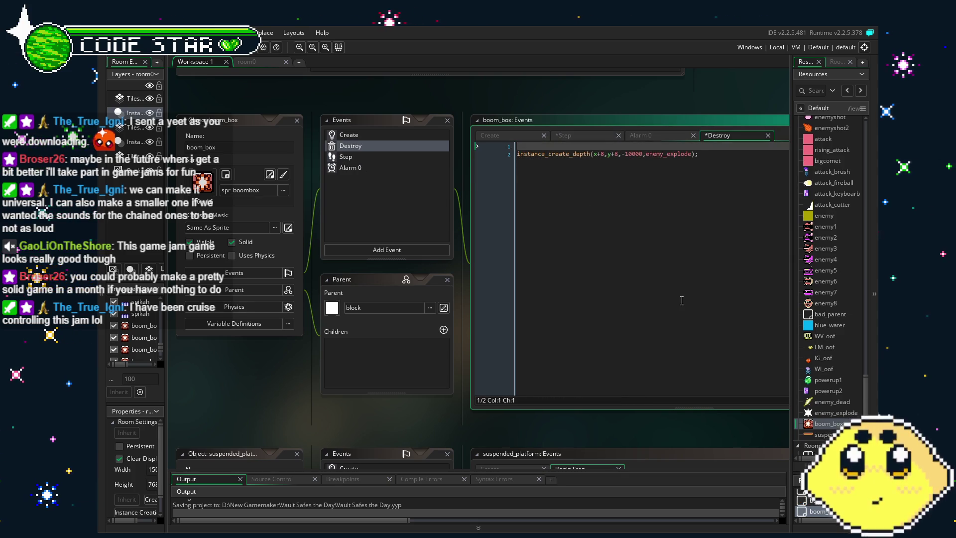
pyautogui.hotkey('ctrl', 'z')
pyautogui.write('if')
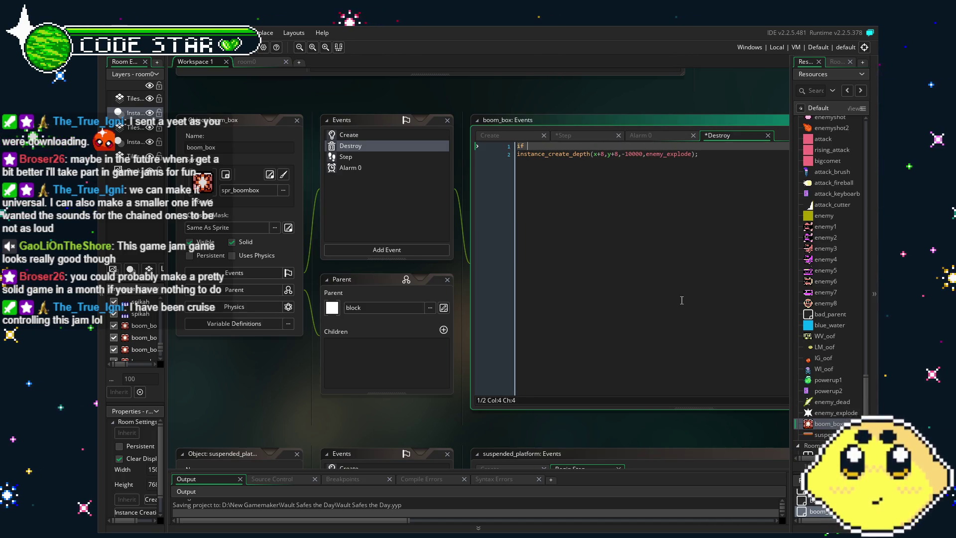
# Copy the audio_play_sound line from the Step event into the Destroy event
pyautogui.click(346, 156)
pyautogui.moveTo(636, 177); pyautogui.dragTo(531, 178)
pyautogui.hotkey('ctrl', 'c')
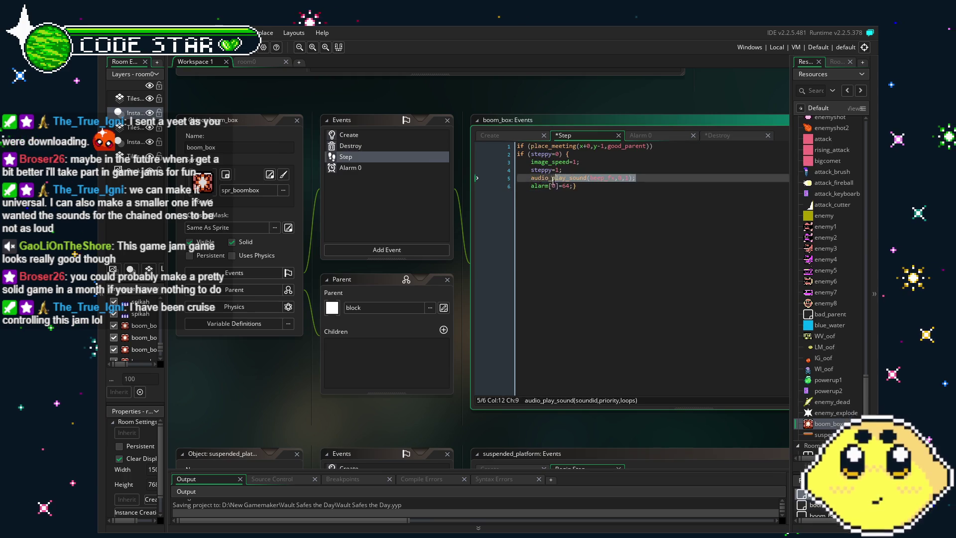
pyautogui.click(723, 135)
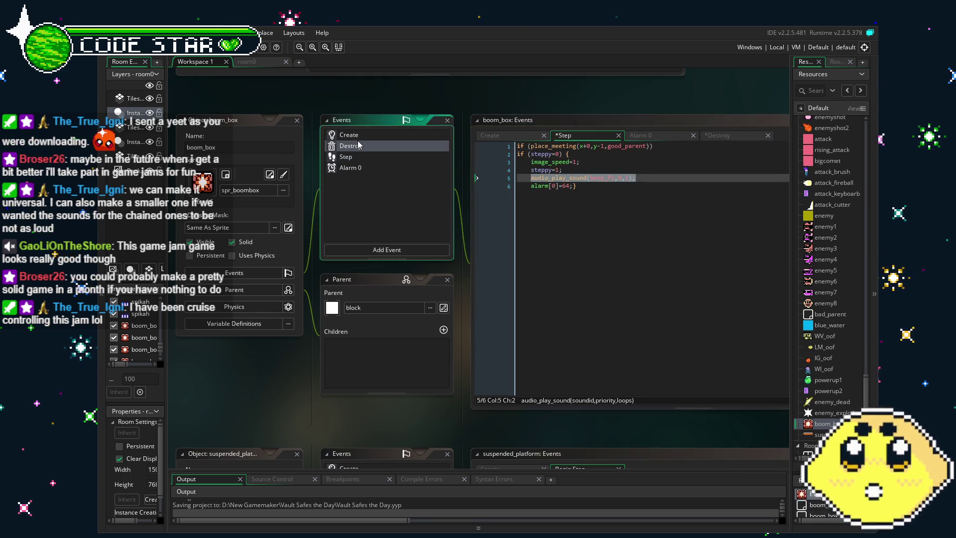
pyautogui.press('Return')
pyautogui.hotkey('ctrl', 'v')
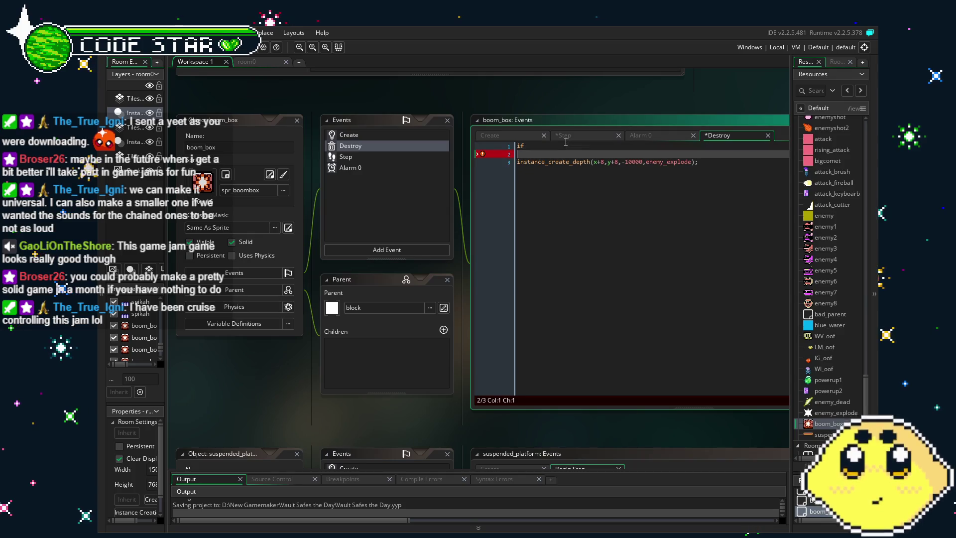
# Change the pasted call to boom_fx, add audio_stop_sound on line 1, and run with F5
pyautogui.click(592, 155)
pyautogui.write('oom')
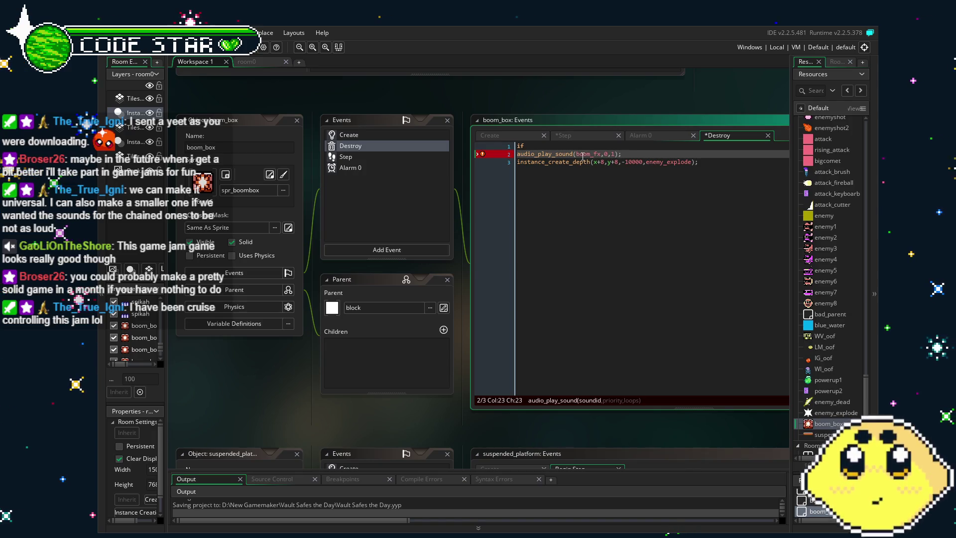
pyautogui.click(559, 148)
pyautogui.write('(')
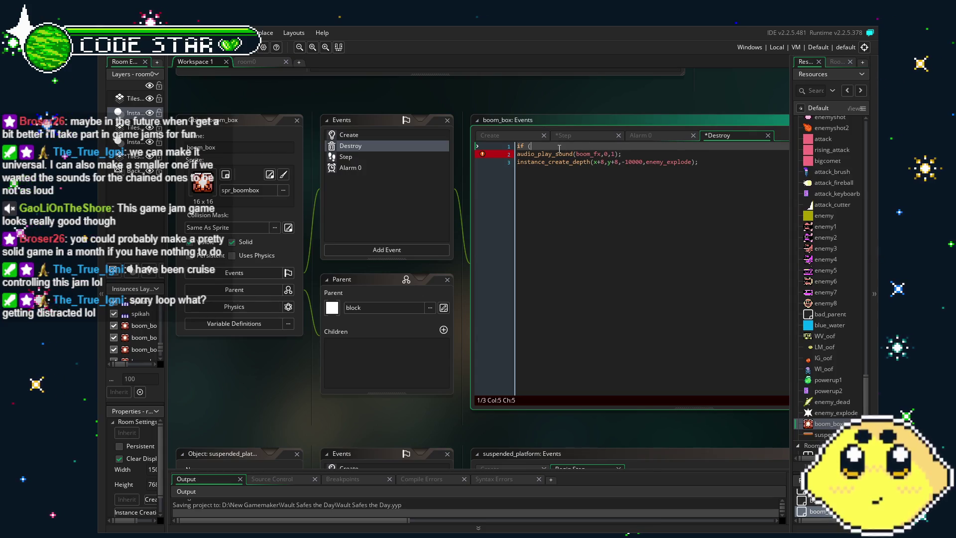
pyautogui.write('a')
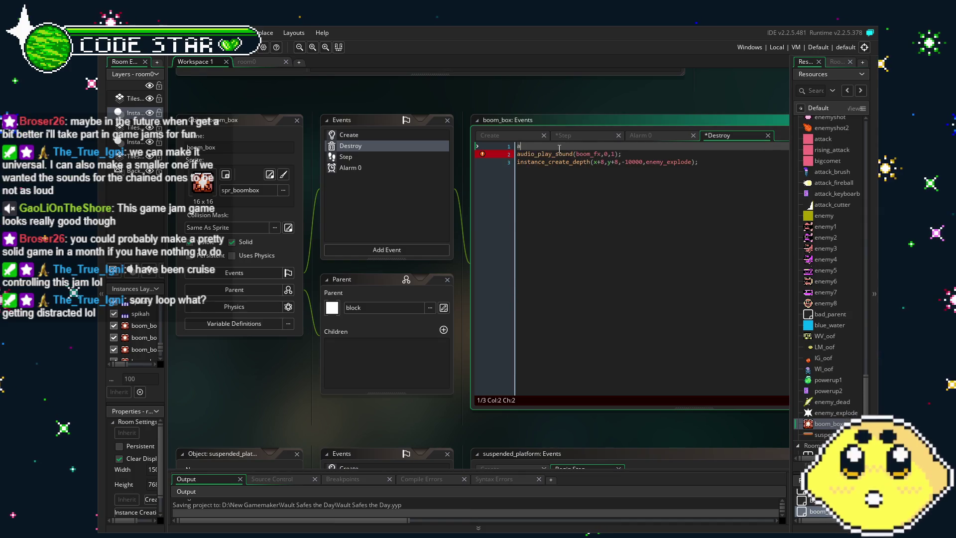
pyautogui.write('udio_s')
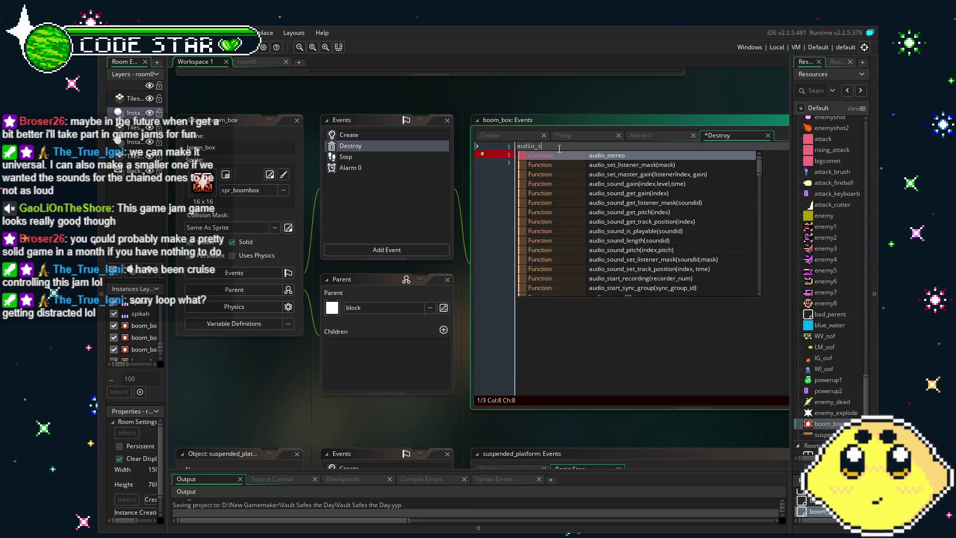
pyautogui.write('top_so')
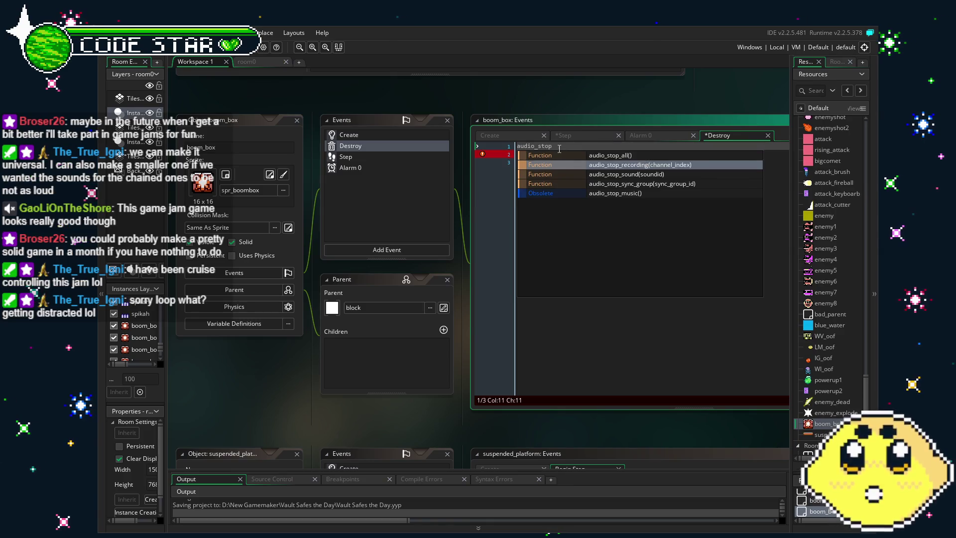
pyautogui.press('Return')
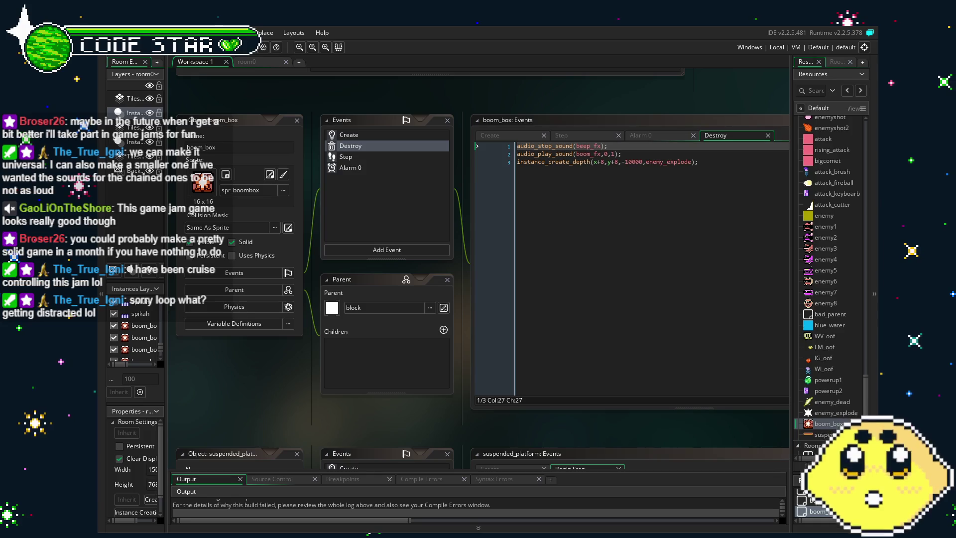
pyautogui.press('F5')
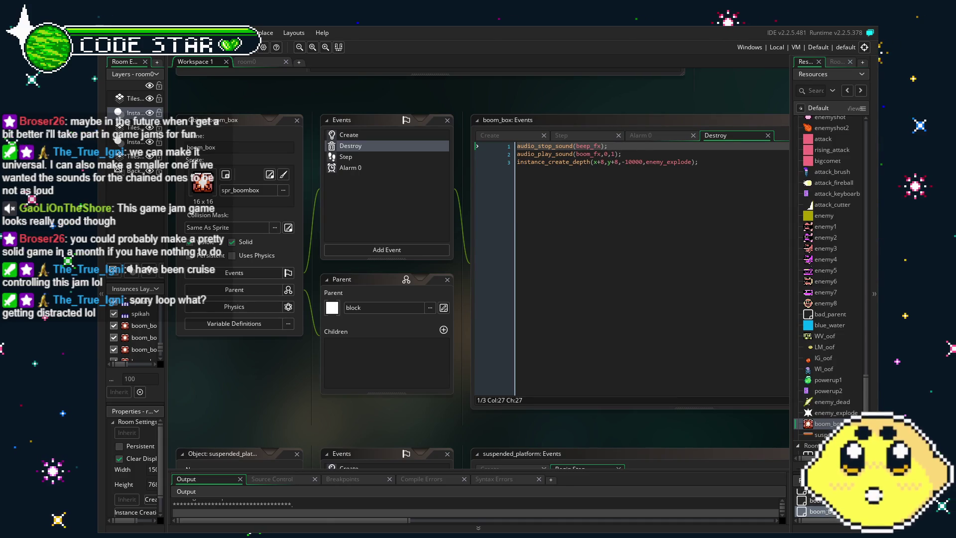
# Move right through the level, blowing up the boom boxes with Z, then close the game
pyautogui.press('Right')
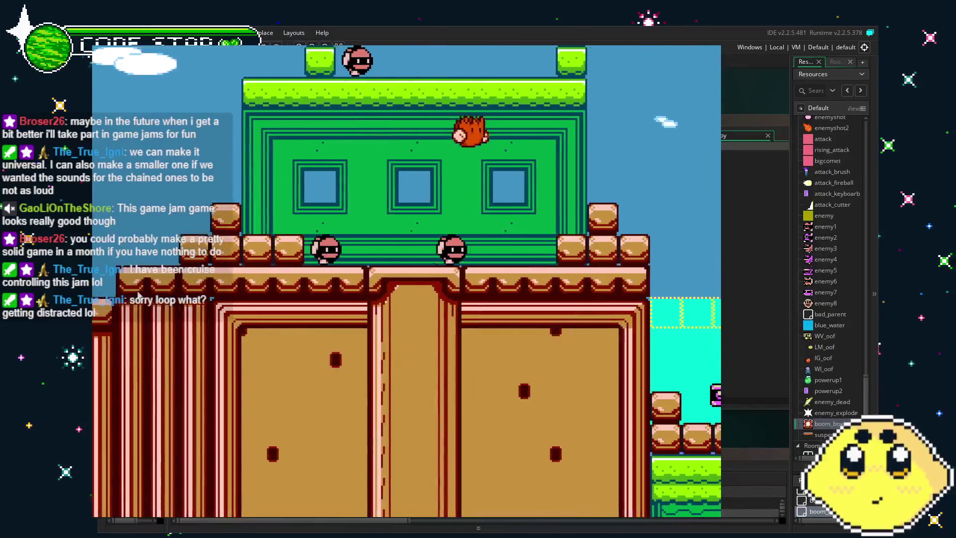
pyautogui.press('Right')
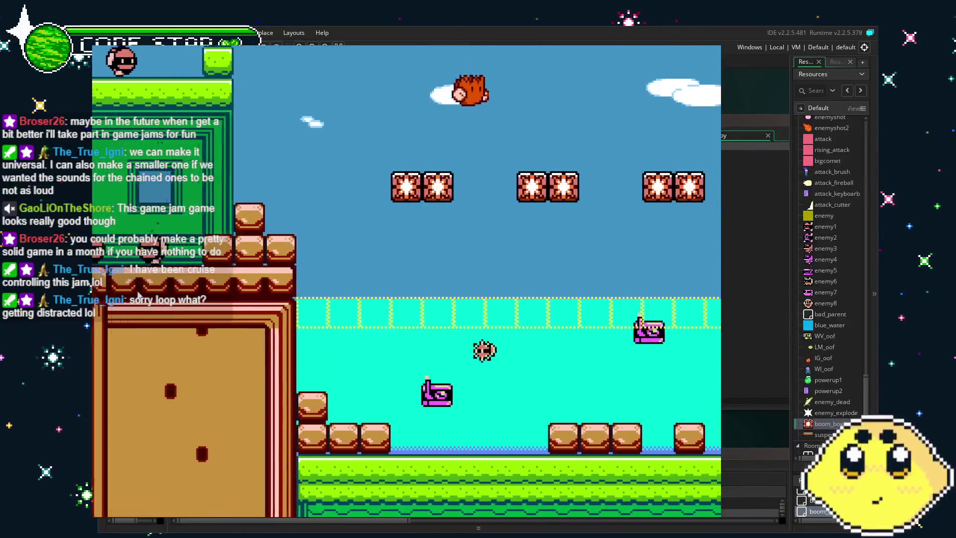
pyautogui.press('z')
pyautogui.press('Right')
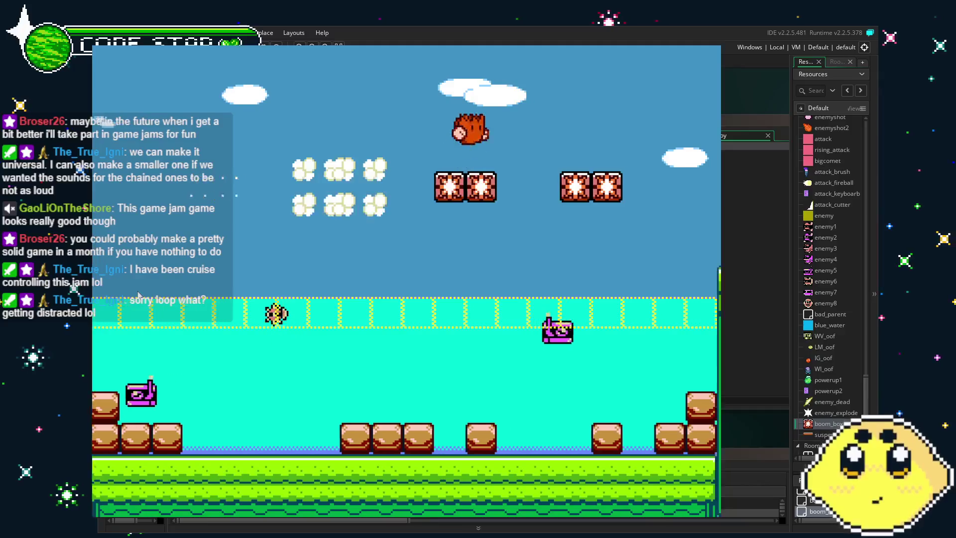
pyautogui.press('Right')
pyautogui.press('Right')
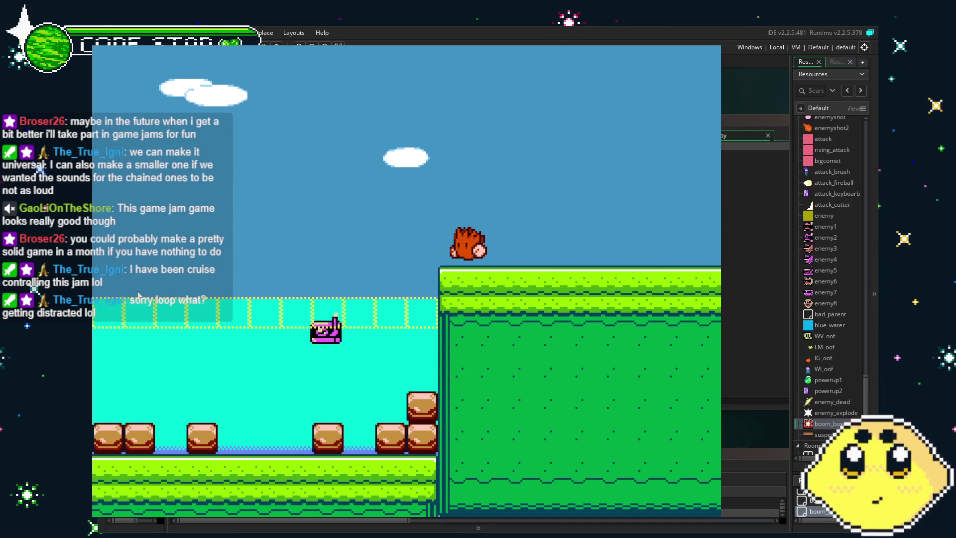
pyautogui.press('Escape')
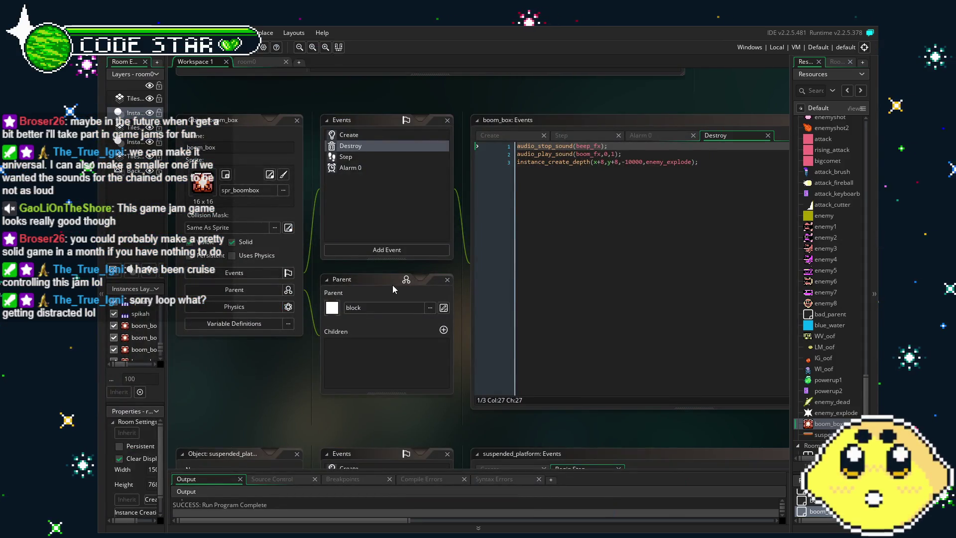
pyautogui.click(613, 154)
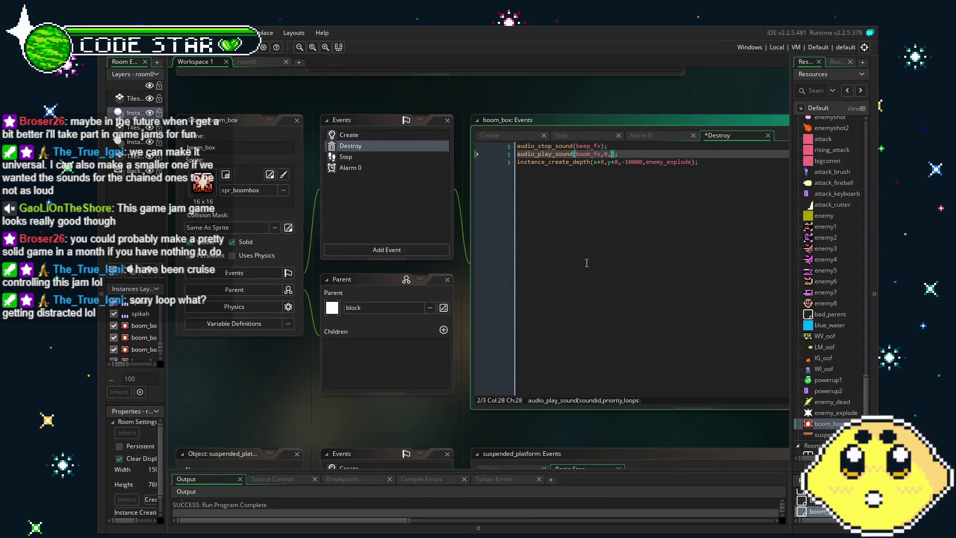
# Set the boom_fx loop argument to 0, save, and delete the audio_stop_sound line
pyautogui.press('BackSpace')
pyautogui.write('0')
pyautogui.click(639, 225)
pyautogui.hotkey('ctrl', 's')
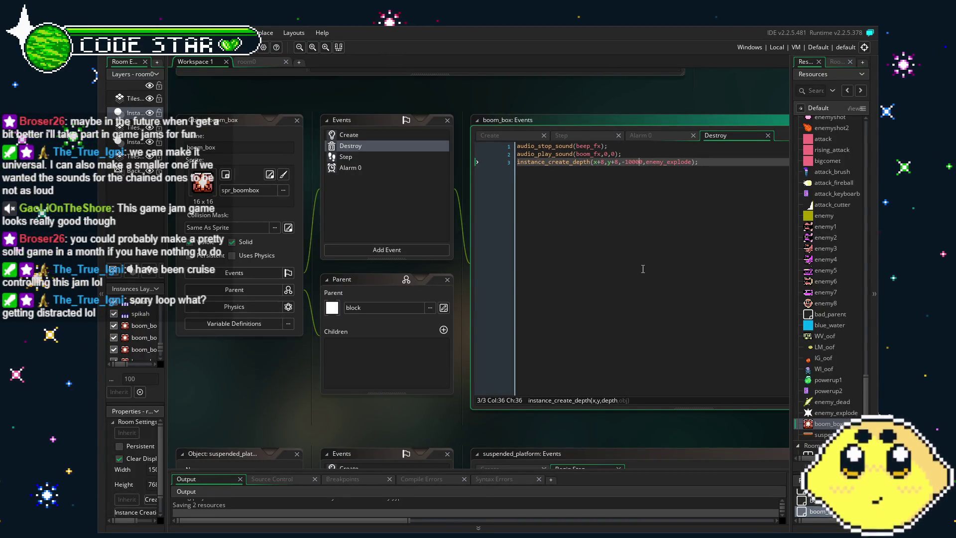
pyautogui.moveTo(617, 147); pyautogui.dragTo(470, 144)
pyautogui.press('Delete')
pyautogui.press('Delete')
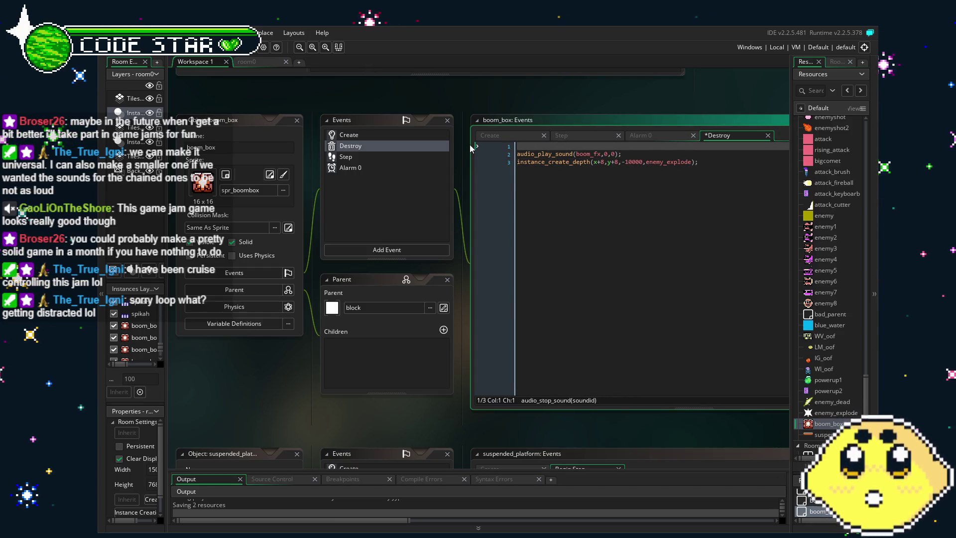
# Switch through Alarm 0 to the Step event and place the caret in the beep_fx call
pyautogui.click(371, 167)
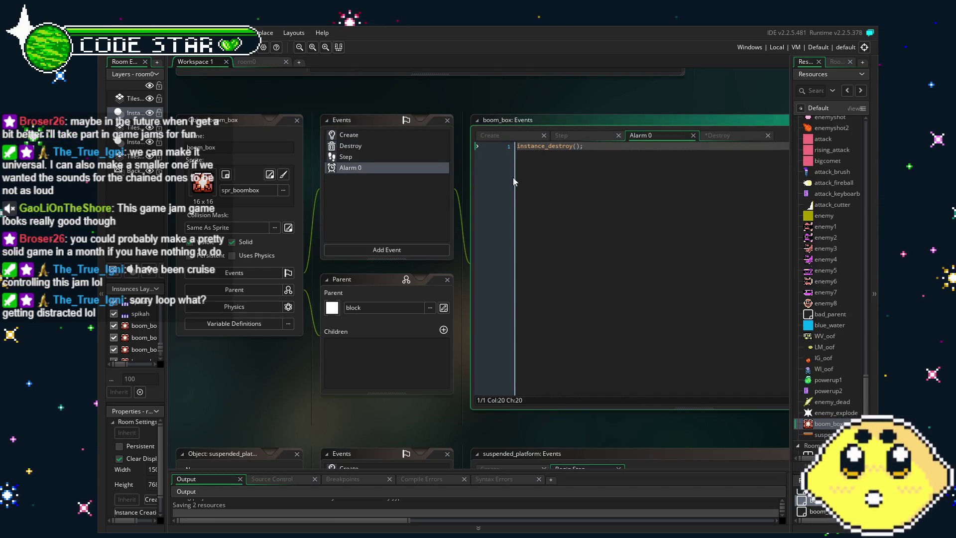
pyautogui.click(366, 159)
pyautogui.click(580, 178)
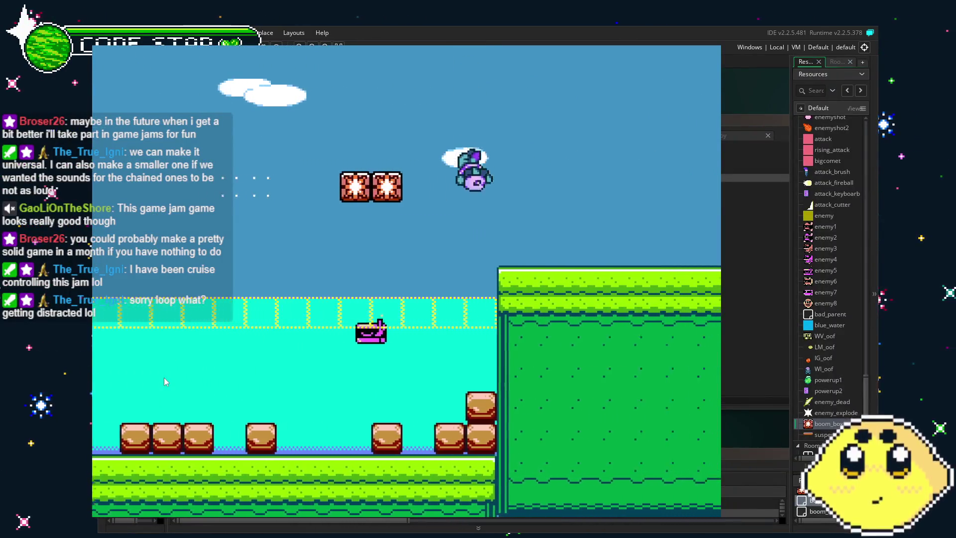
# Walk and jump the character left off the ledge into the water, then close the game
pyautogui.press('Left')
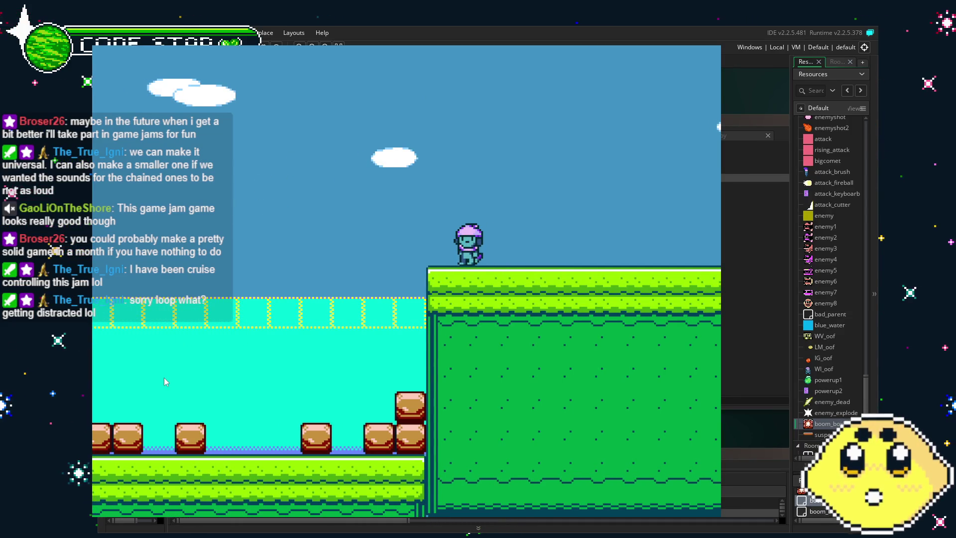
pyautogui.press('Left')
pyautogui.press('Up')
pyautogui.press('Left')
pyautogui.press('Right')
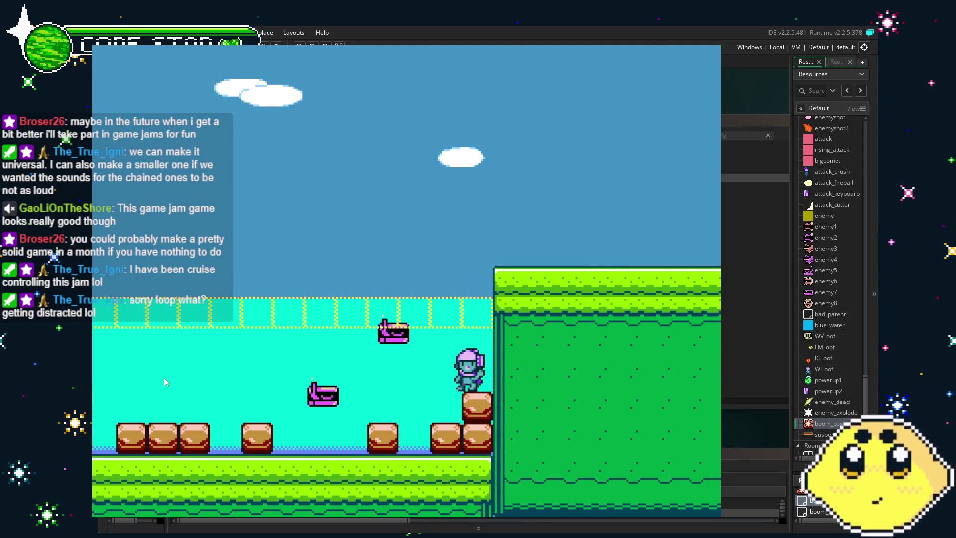
pyautogui.press('Left')
pyautogui.press('Up')
pyautogui.press('Left')
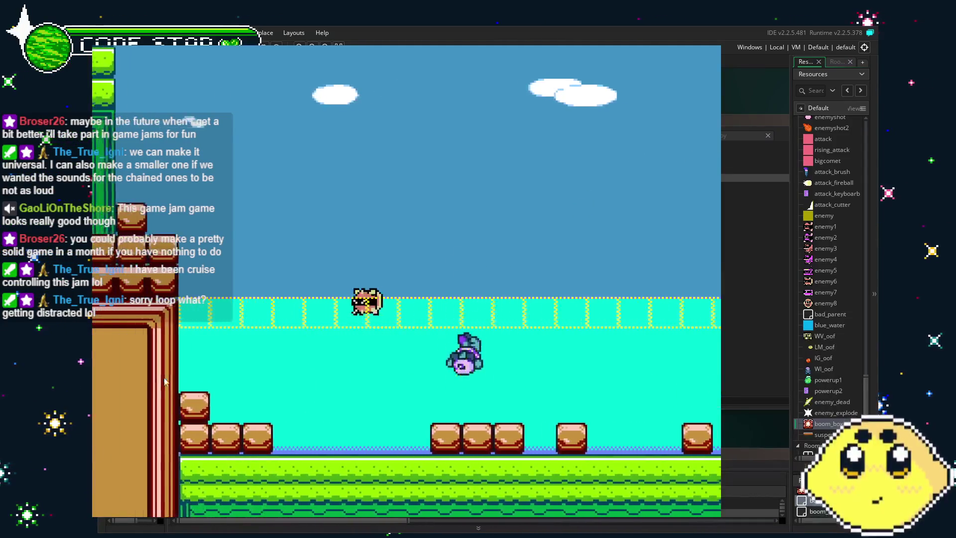
pyautogui.press('Left')
pyautogui.click(157, 47)
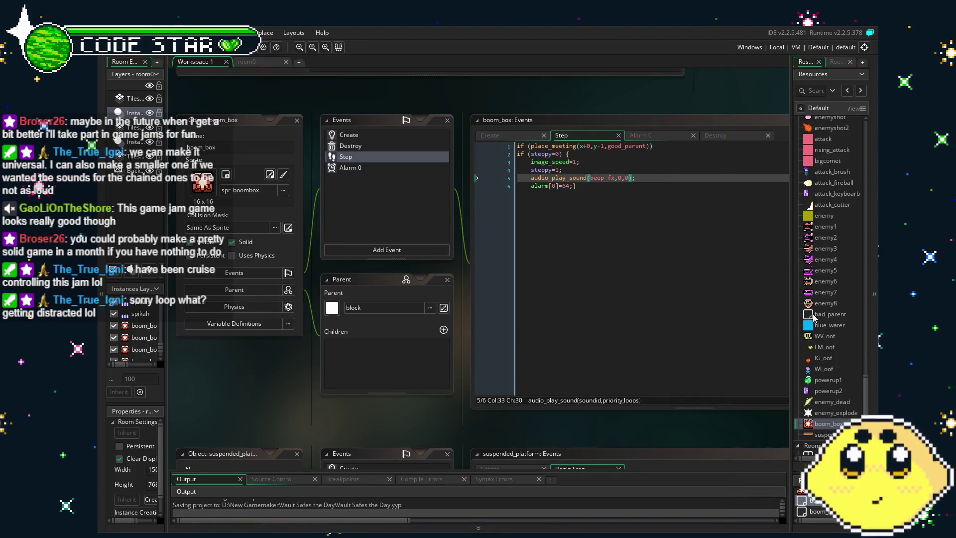
# Open the playerWI object and view its Key Press - X keyboard throw code
pyautogui.scroll(5, 837, 371)
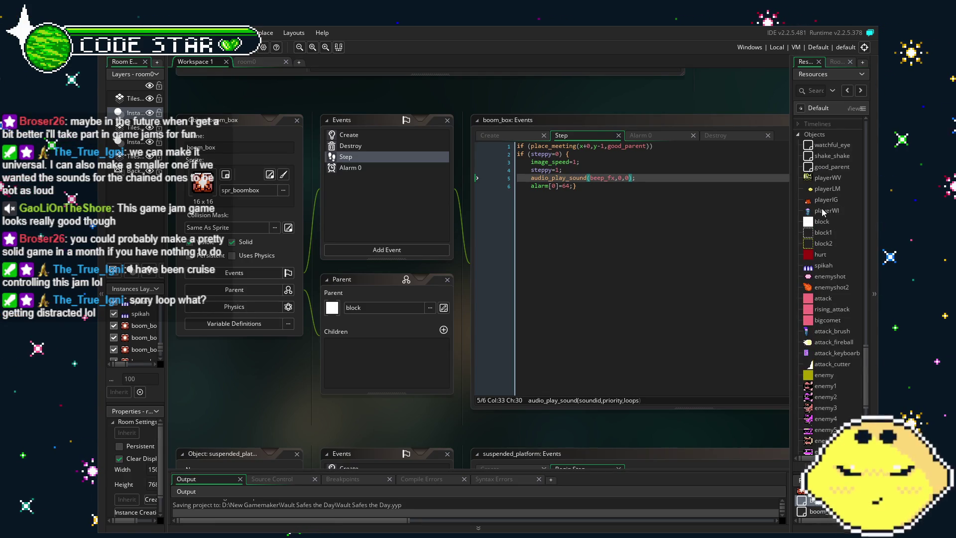
pyautogui.doubleClick(822, 211)
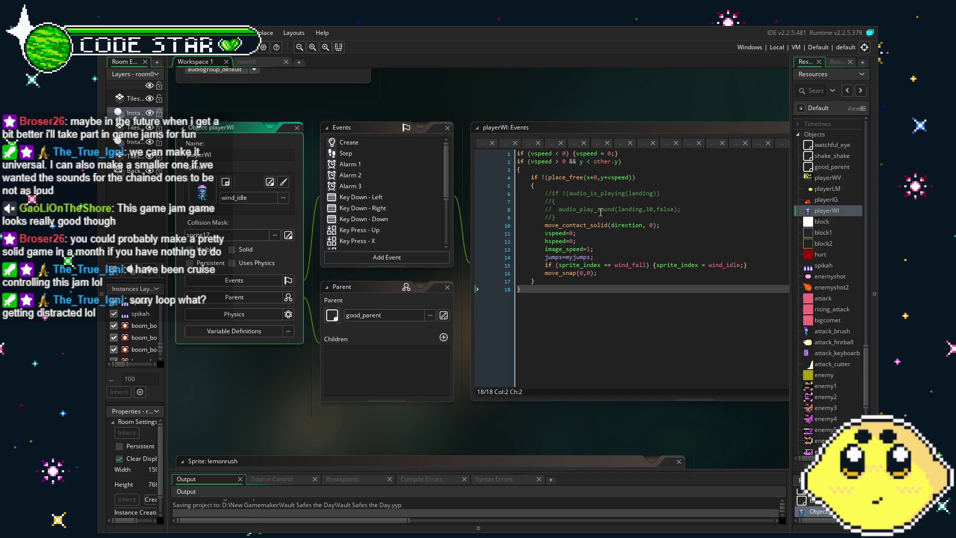
pyautogui.scroll(-3, 367, 209)
pyautogui.scroll(2, 368, 209)
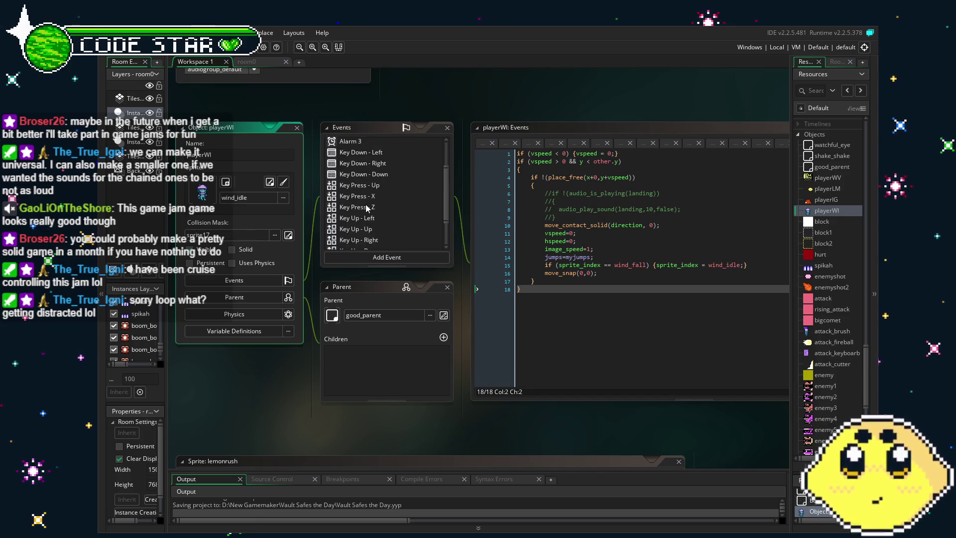
pyautogui.click(359, 196)
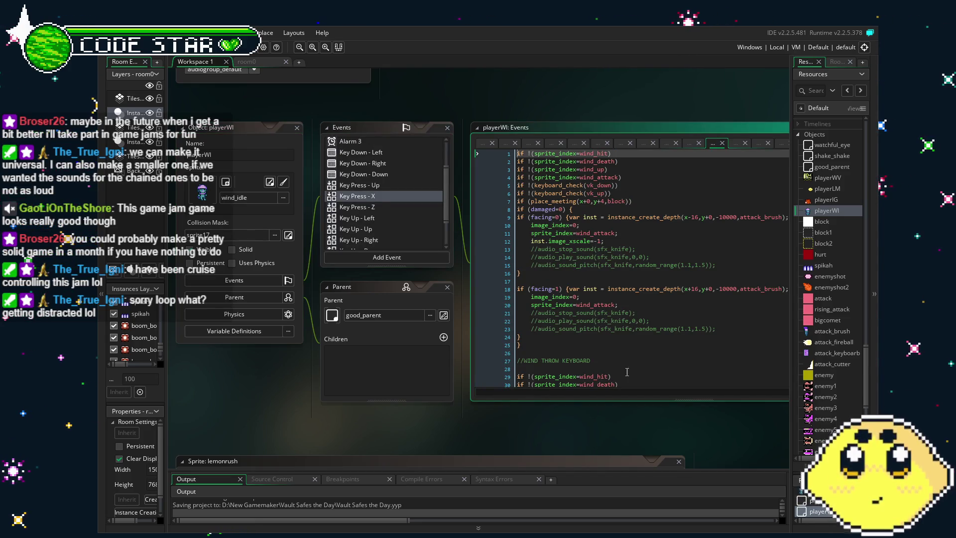
pyautogui.click(635, 368)
# Scroll through the throw code, then bring up the Step and Animation End event code
pyautogui.scroll(-3, 637, 259)
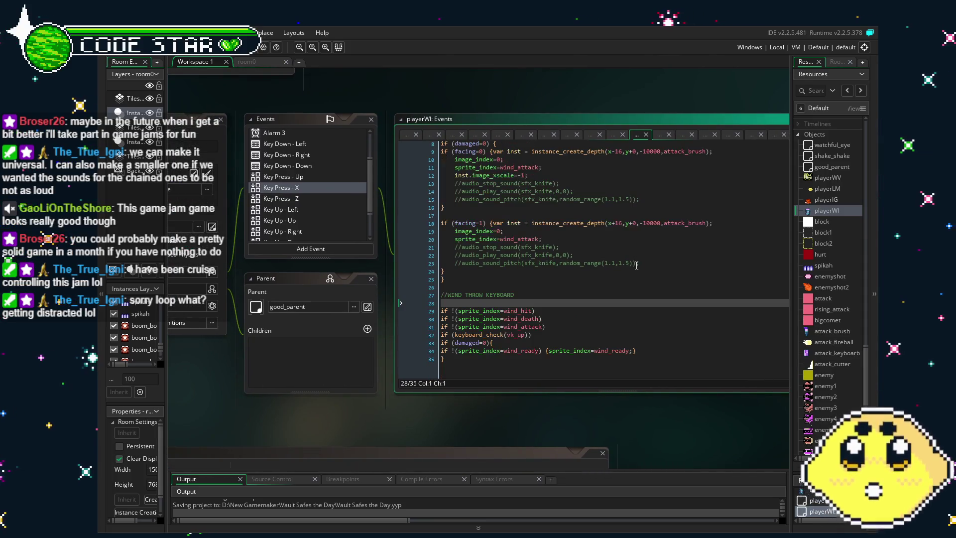
pyautogui.scroll(3, 594, 328)
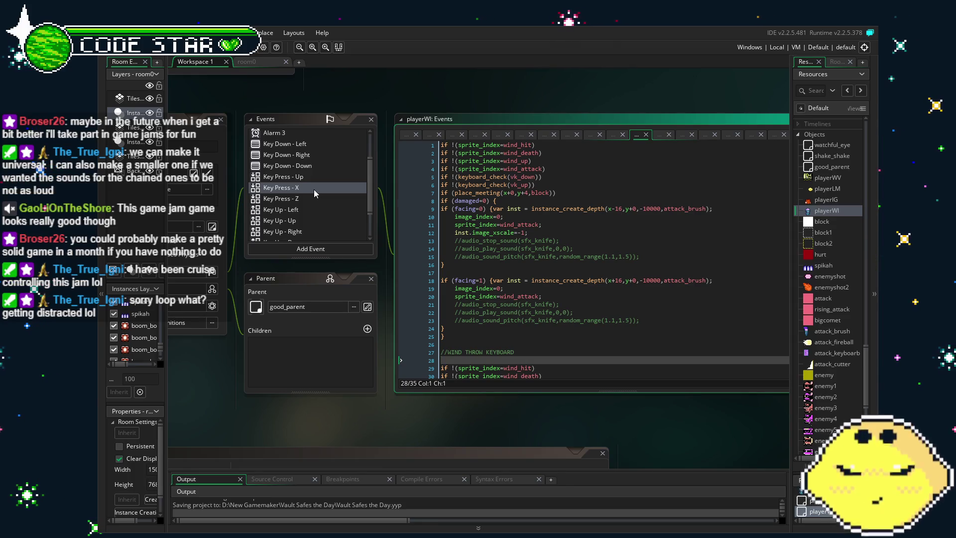
pyautogui.scroll(-3, 593, 259)
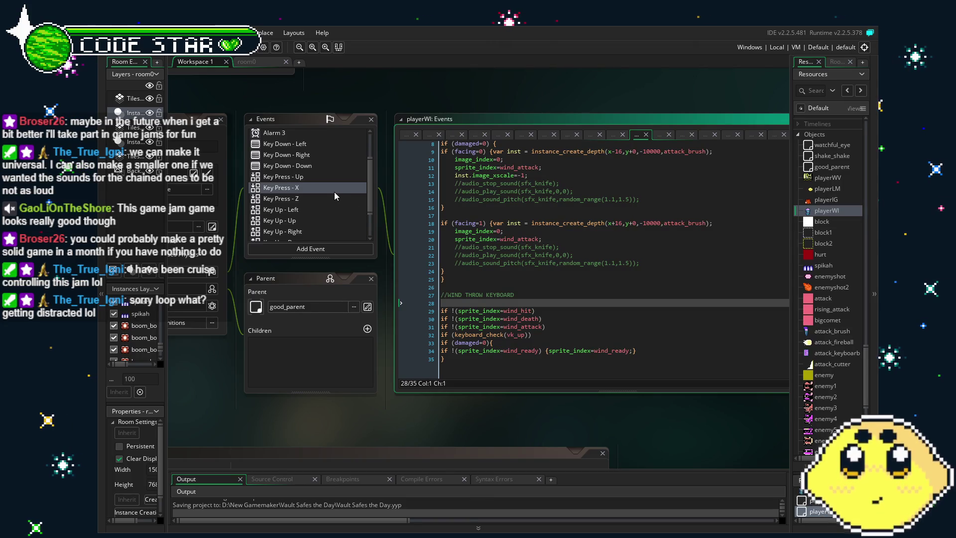
pyautogui.scroll(-2, 335, 196)
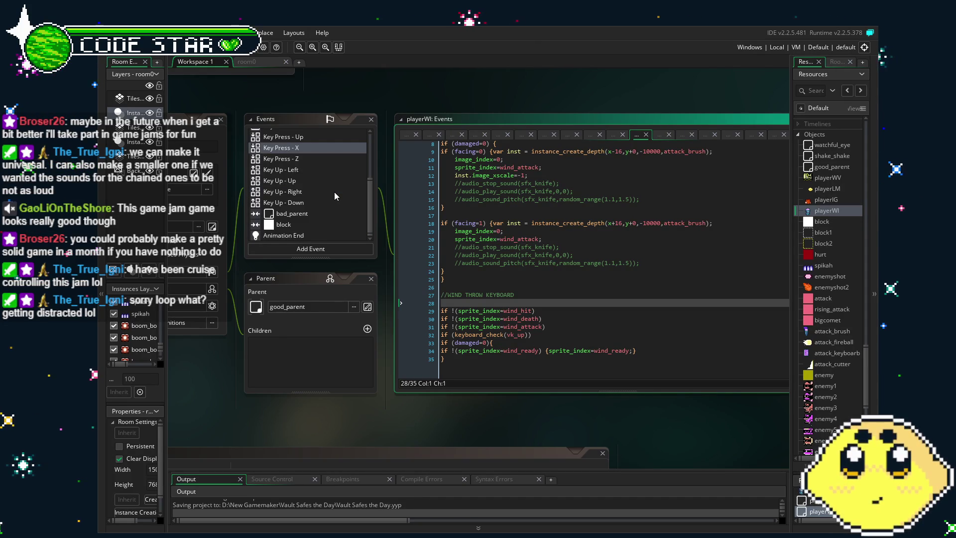
pyautogui.scroll(4, 334, 192)
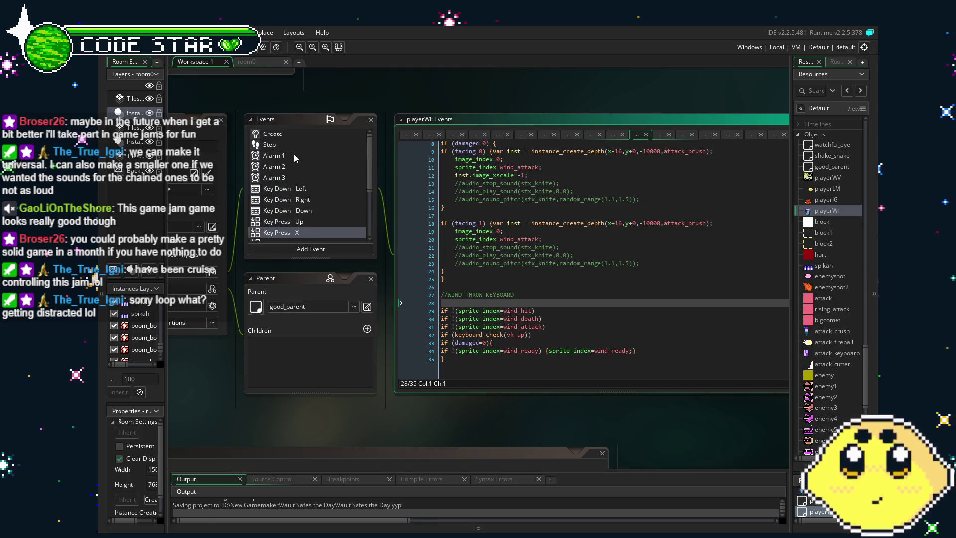
pyautogui.click(296, 146)
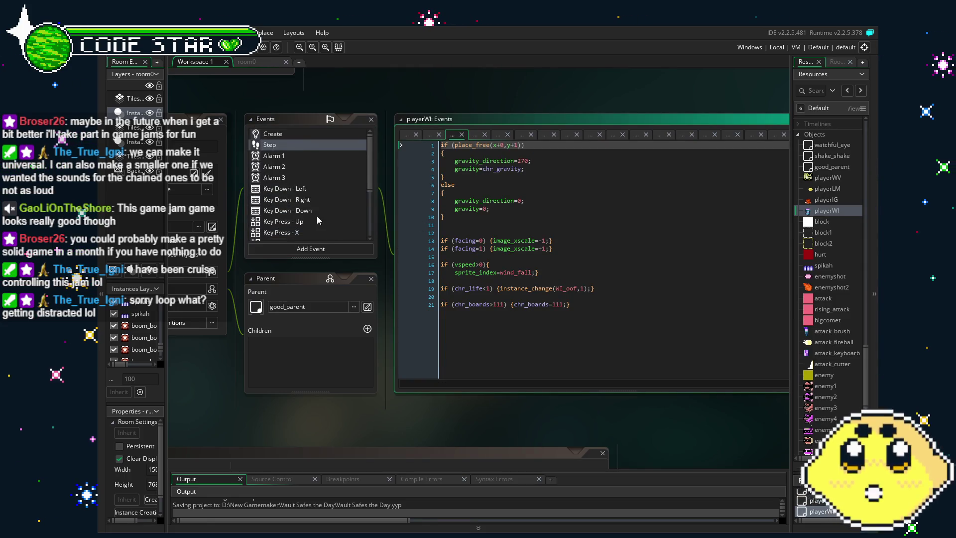
pyautogui.scroll(-4, 317, 216)
pyautogui.click(306, 234)
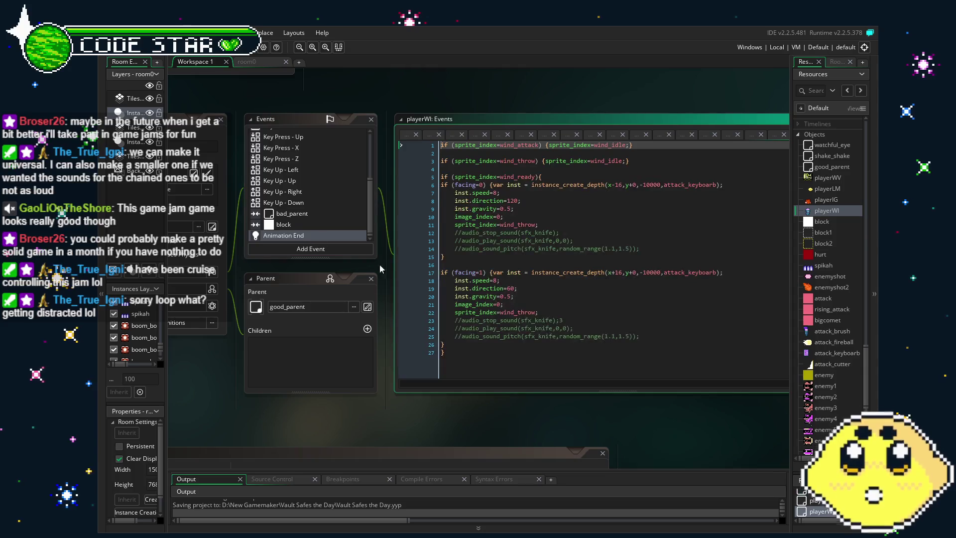
pyautogui.click(478, 344)
# Uncomment the facing=0 throw's sound lines 12–15 and change audio_stop_sound's sfx_knife to yeet_fx
pyautogui.moveTo(439, 232); pyautogui.dragTo(442, 256)
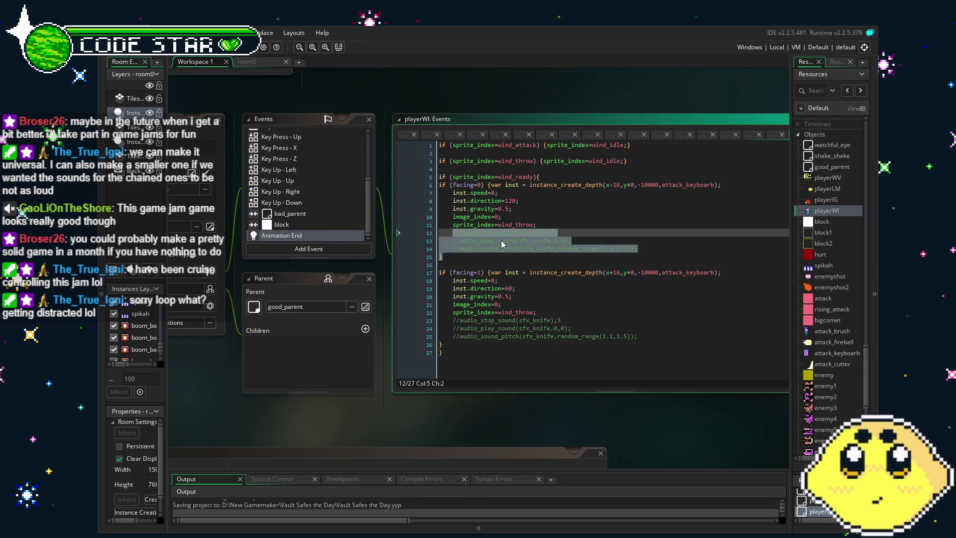
pyautogui.hotkey('ctrl', 'shift', 'k')
pyautogui.click(595, 248)
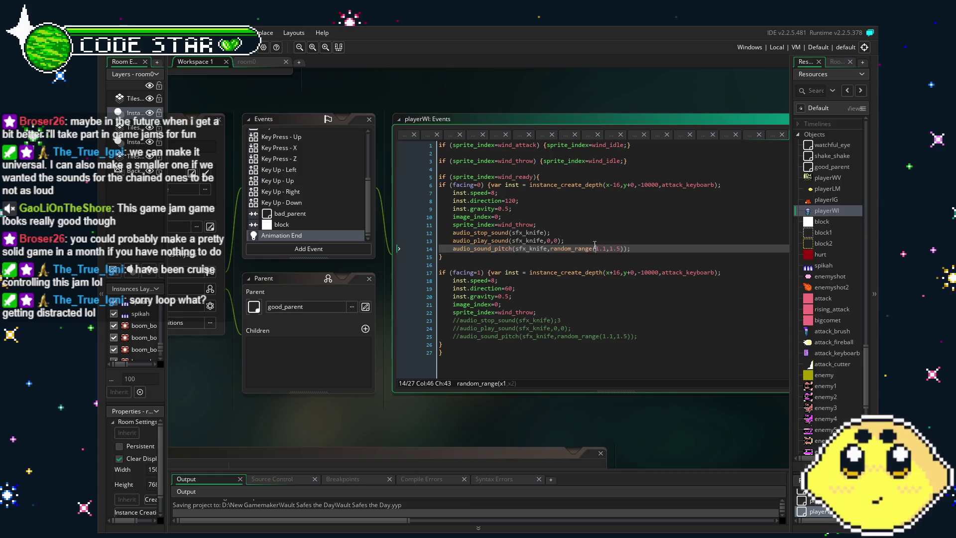
pyautogui.click(526, 233)
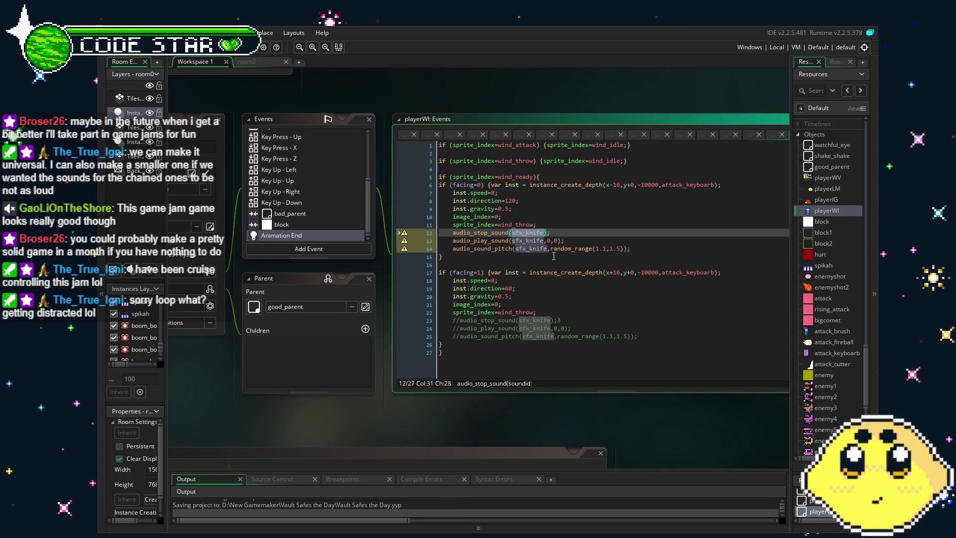
pyautogui.press('BackSpace')
pyautogui.write('yeet_fx')
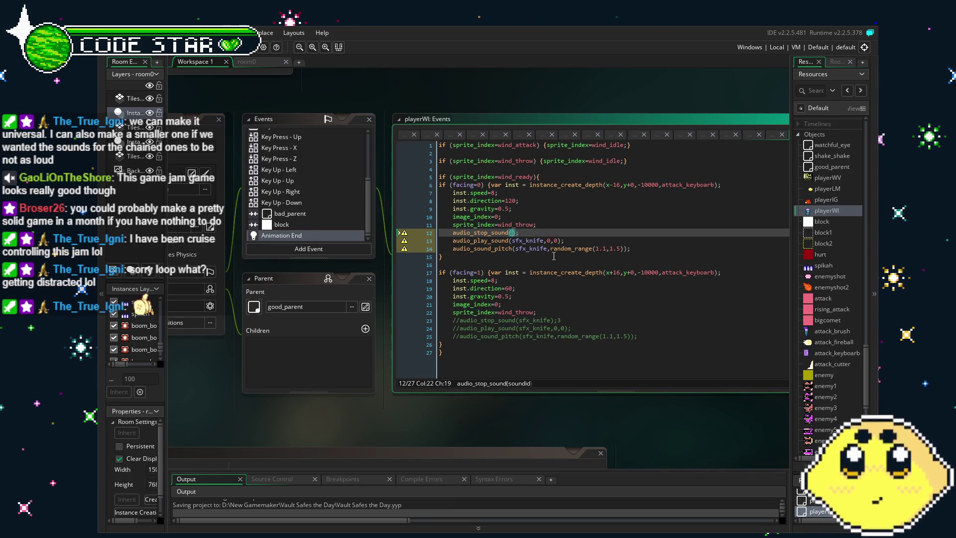
pyautogui.press('BackSpace')
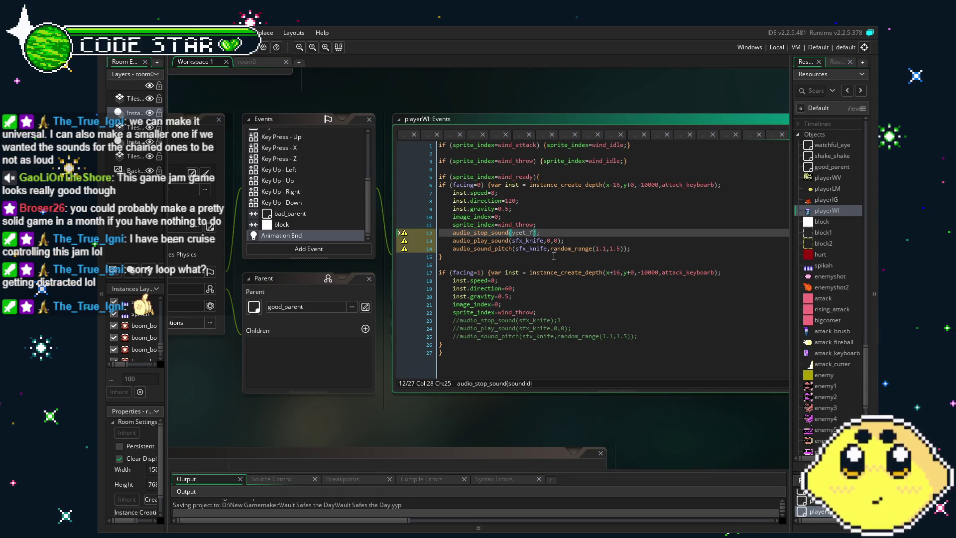
pyautogui.scroll(5, 853, 298)
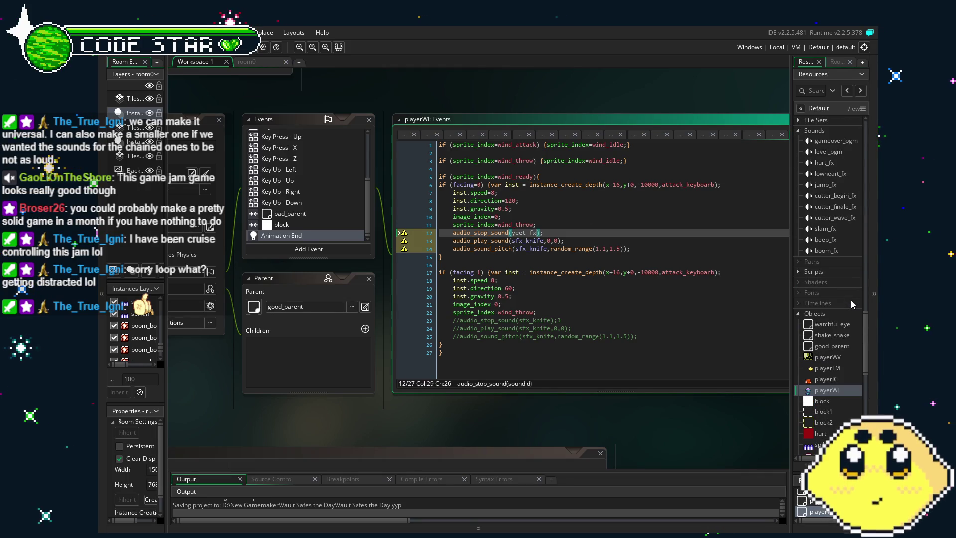
# Create a new sound resource in the Sounds group named yeet_fx
pyautogui.rightClick(835, 254)
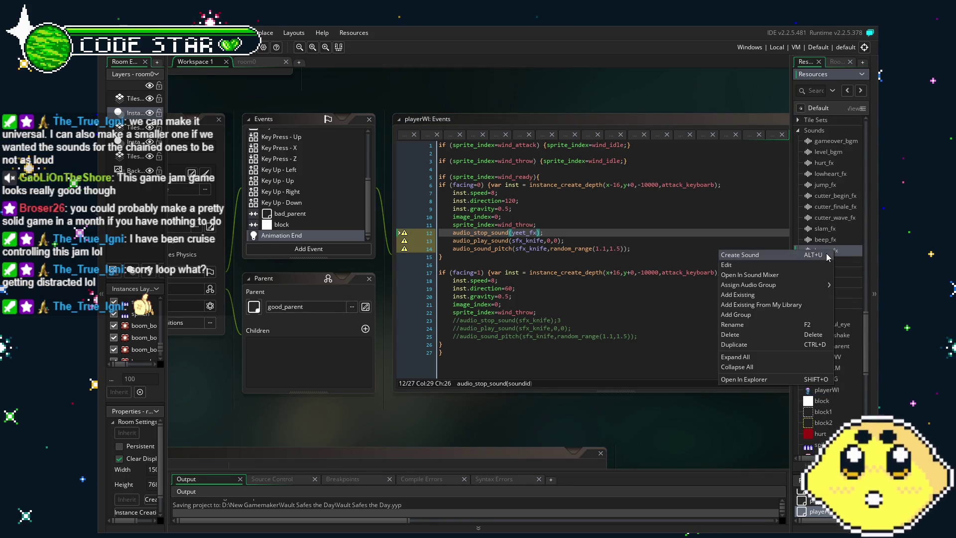
pyautogui.click(742, 253)
pyautogui.click(364, 172)
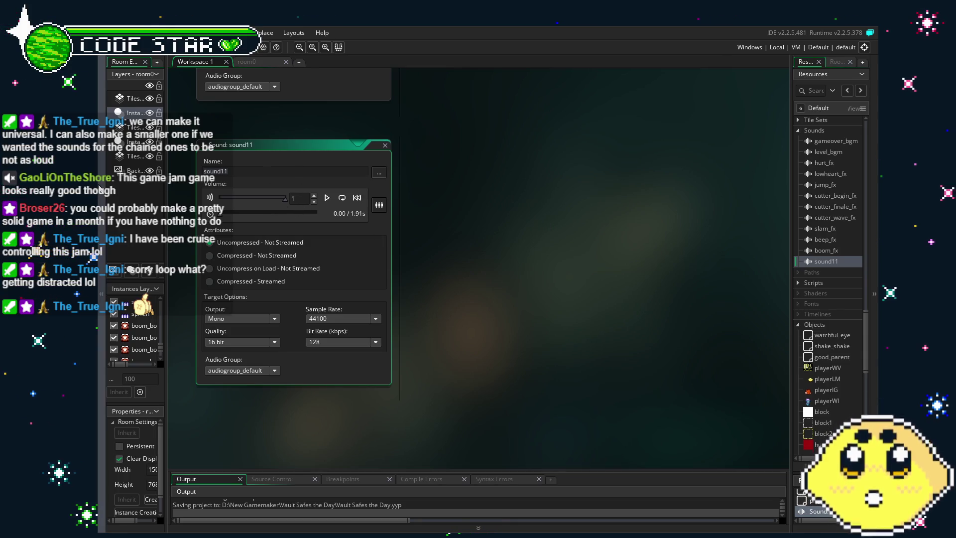
pyautogui.write('yeet_fx')
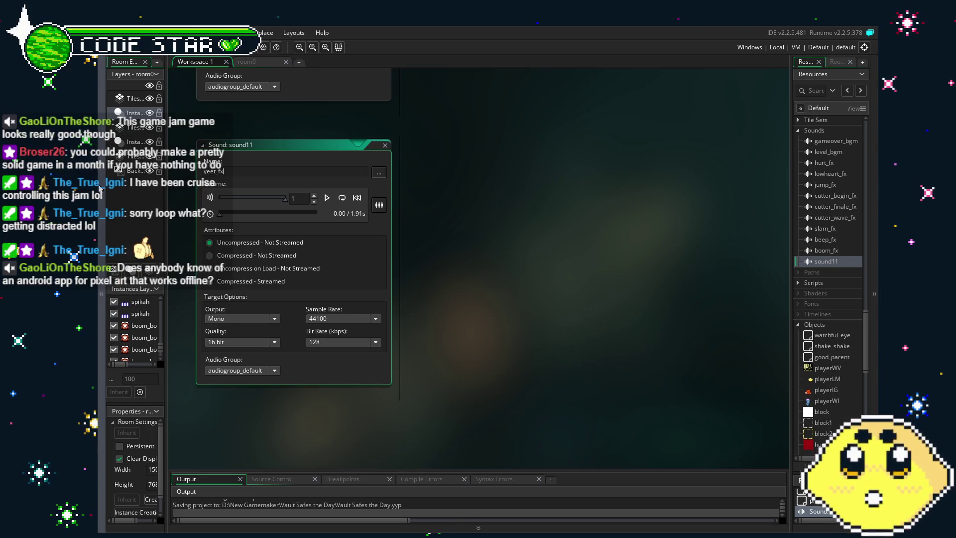
pyautogui.press('Return')
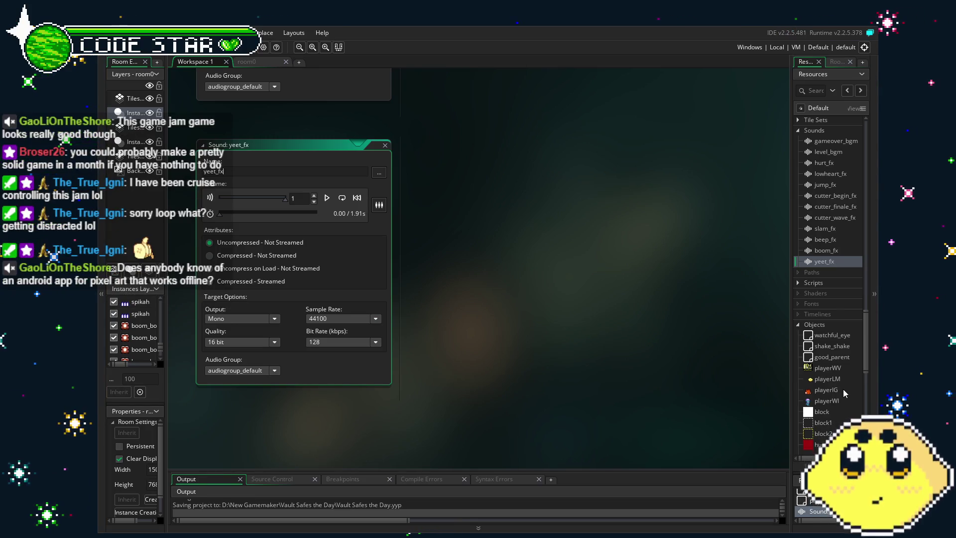
# Reopen the playerWI object editor
pyautogui.doubleClick(843, 390)
pyautogui.click(840, 399)
pyautogui.doubleClick(840, 400)
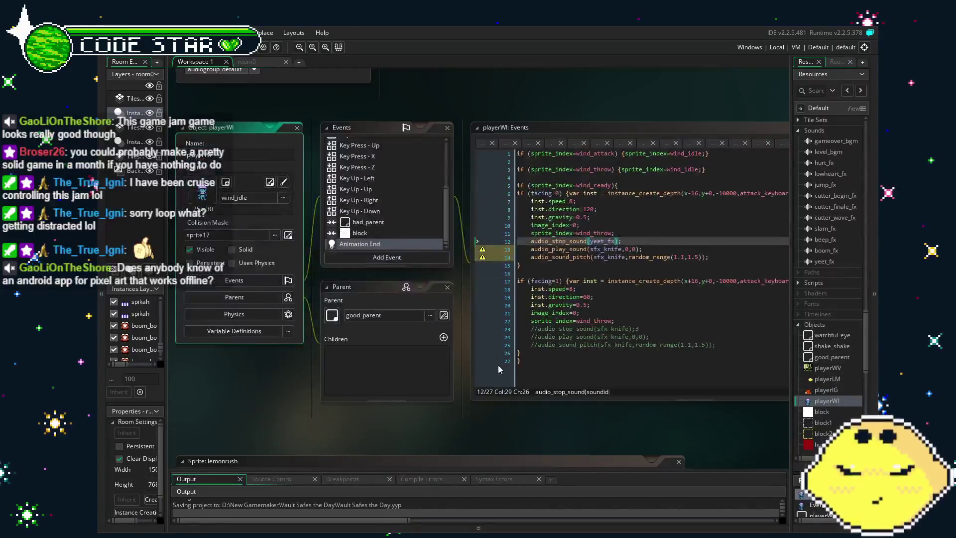
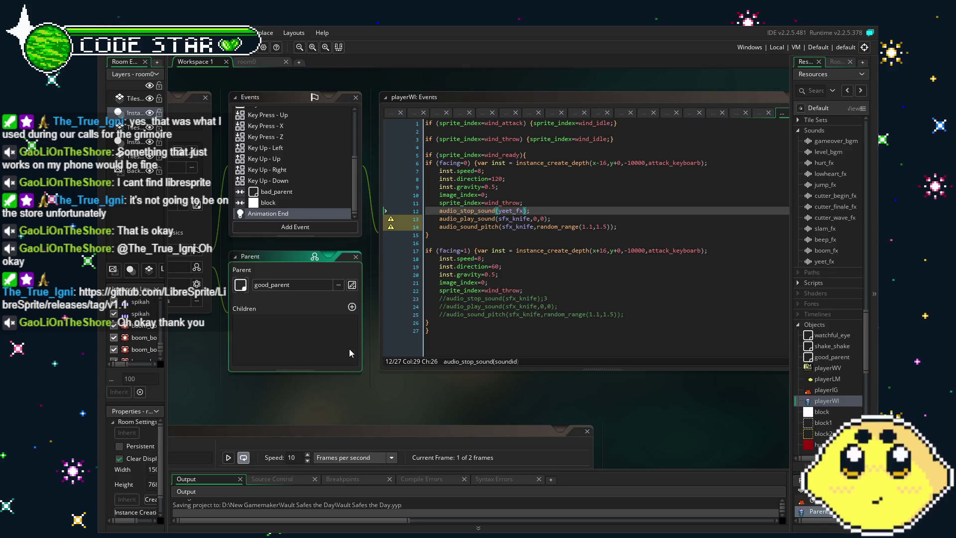
# Replace sfx_knife with yeet_fx on lines 13 and 14 of the knife-throw block
pyautogui.click(517, 211)
pyautogui.click(506, 211)
pyautogui.doubleClick(511, 218)
pyautogui.write('yeet_fx')
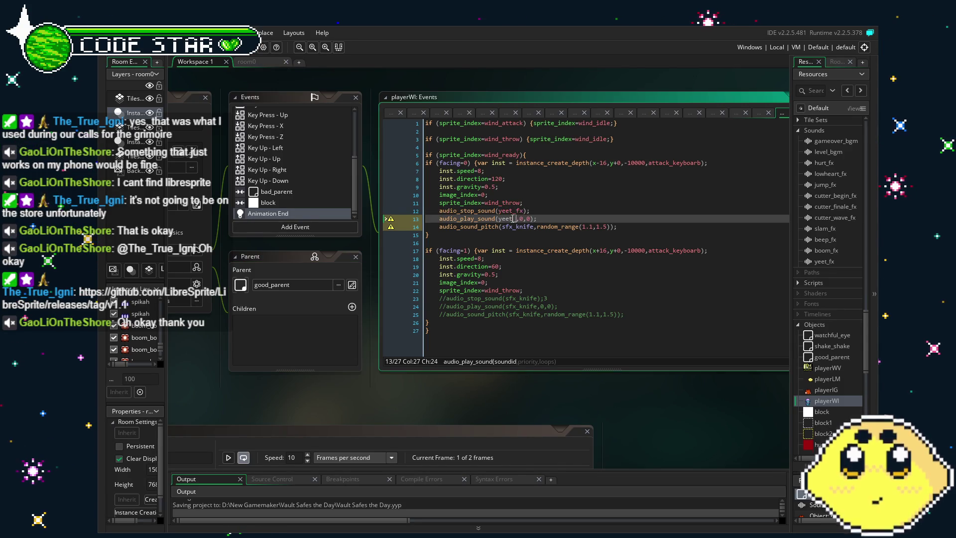
pyautogui.doubleClick(531, 227)
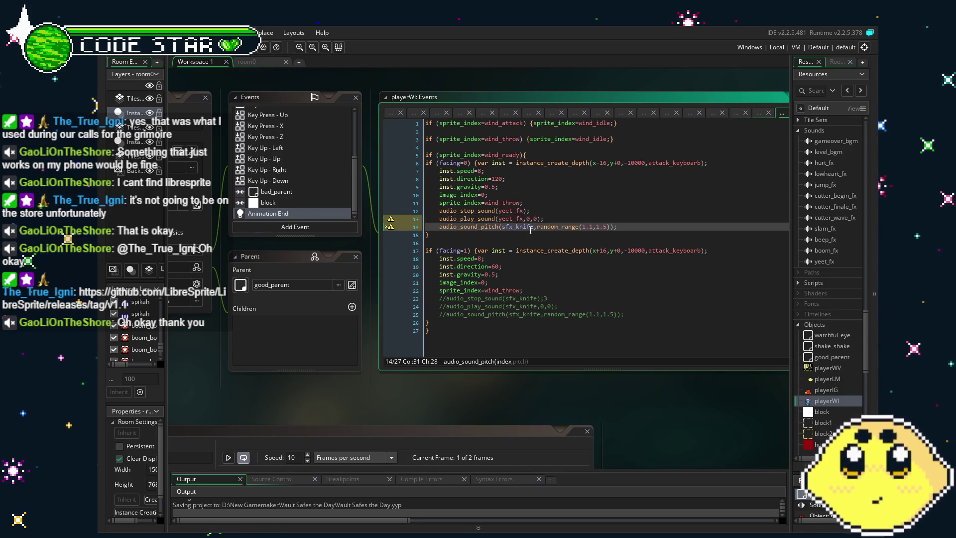
pyautogui.write('yeet_fx')
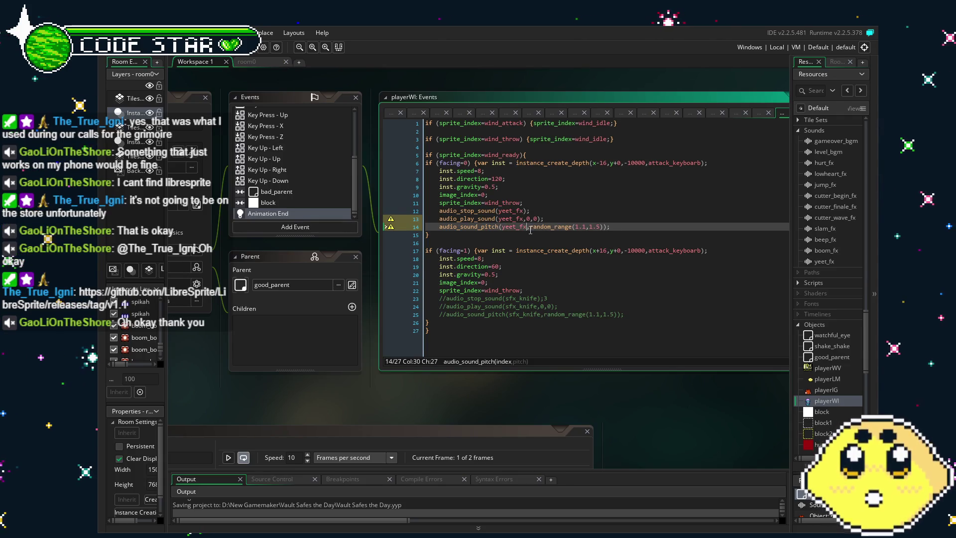
pyautogui.click(540, 240)
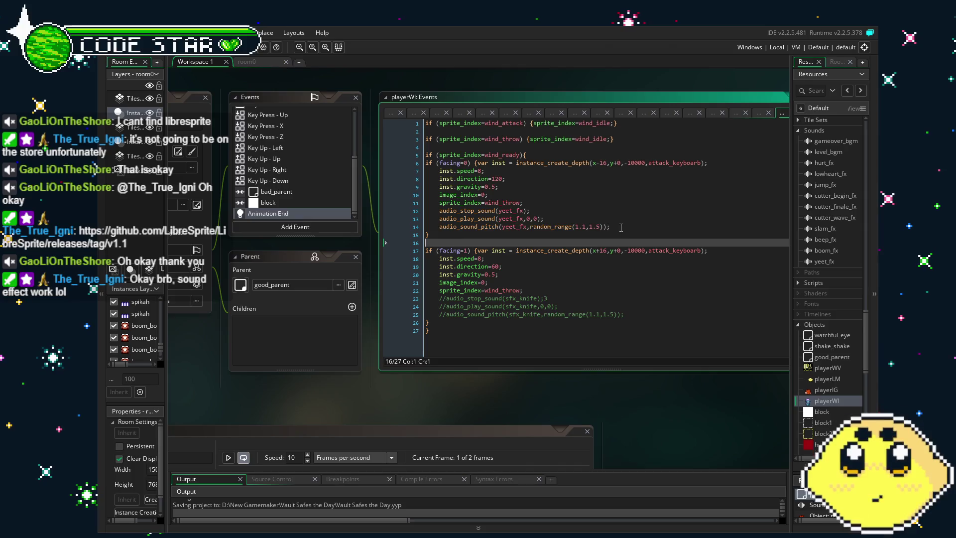
# Paste the yeet_fx audio lines 12–14 over the commented-out lines 23–25
pyautogui.moveTo(610, 227); pyautogui.dragTo(445, 215)
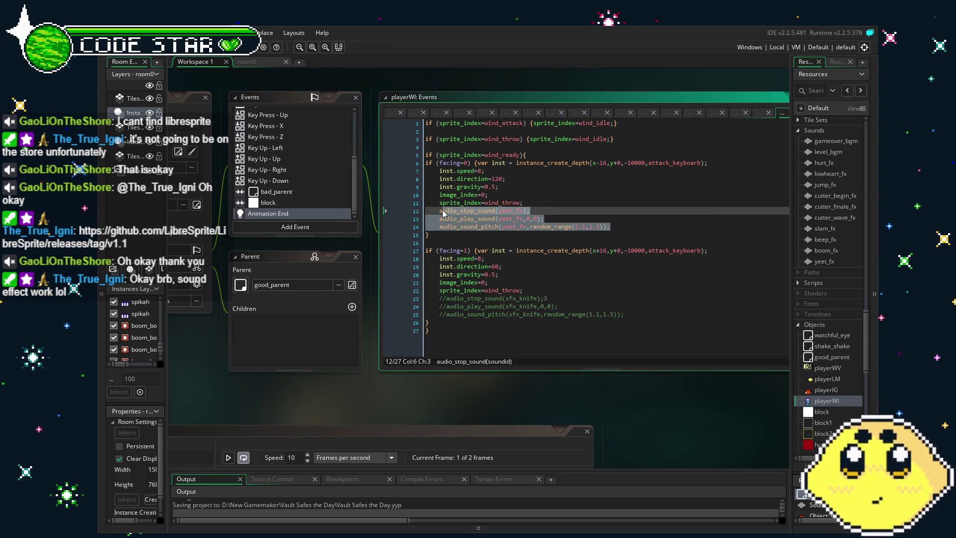
pyautogui.moveTo(439, 211); pyautogui.dragTo(613, 229)
pyautogui.hotkey('ctrl', 'c')
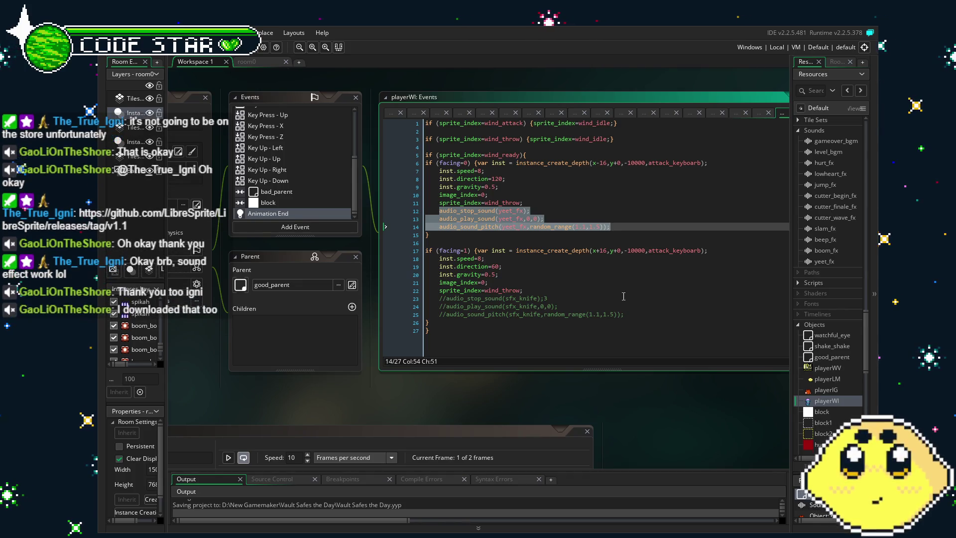
pyautogui.moveTo(624, 315); pyautogui.dragTo(442, 303)
pyautogui.hotkey('ctrl', 'v')
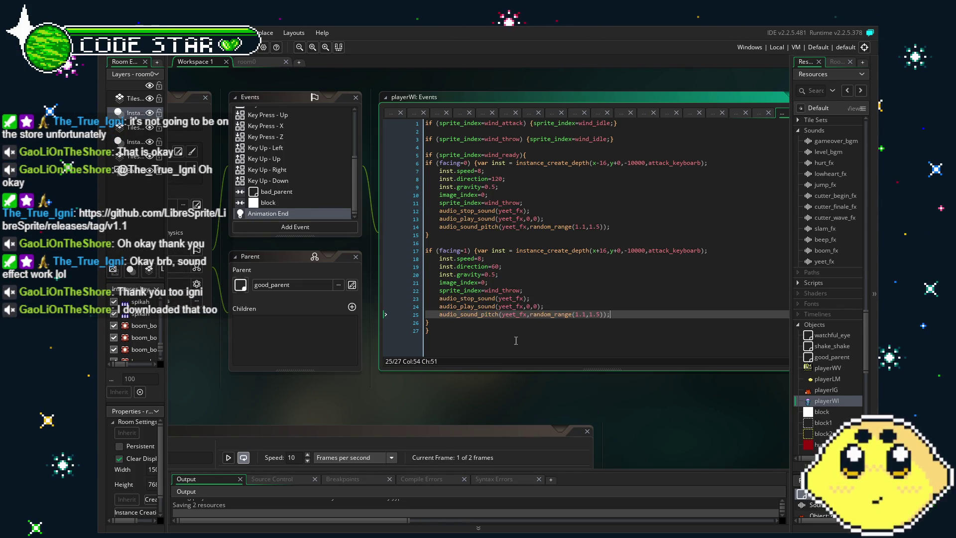
pyautogui.click(516, 341)
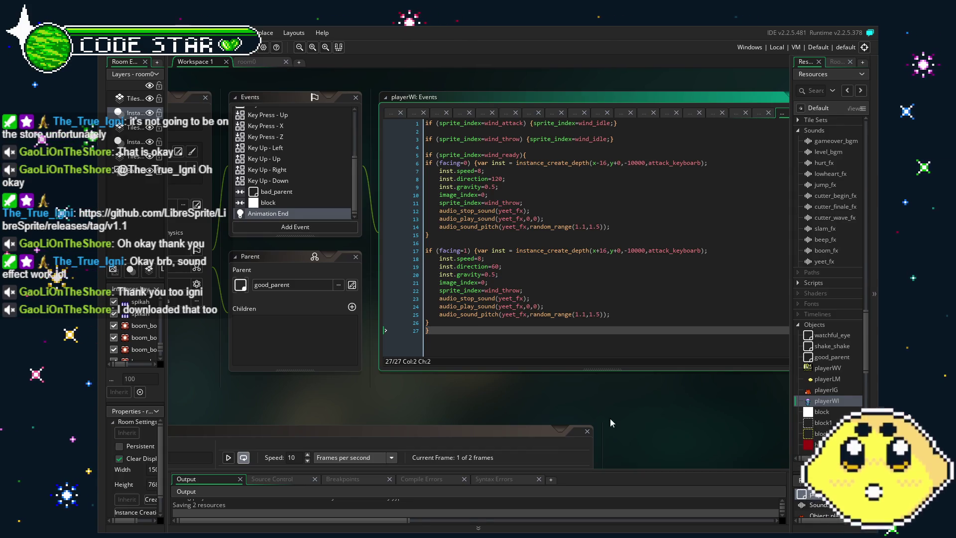
# Save the project and build and run the game with F5
pyautogui.moveTo(557, 390)
pyautogui.mouseDown()
pyautogui.moveTo(497, 374)
pyautogui.moveTo(533, 372)
pyautogui.moveTo(505, 353)
pyautogui.mouseUp()
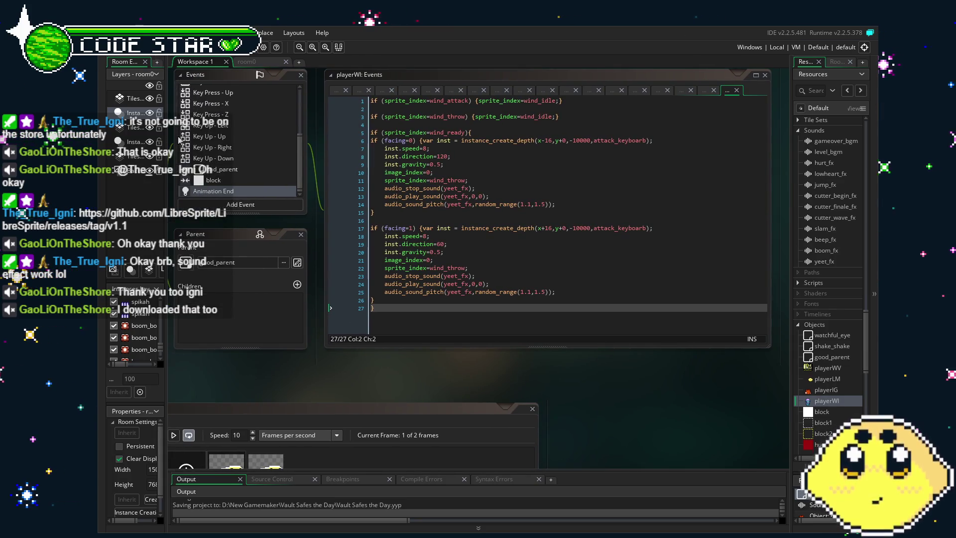
pyautogui.hotkey('ctrl', 's')
pyautogui.moveTo(298, 366); pyautogui.dragTo(311, 366)
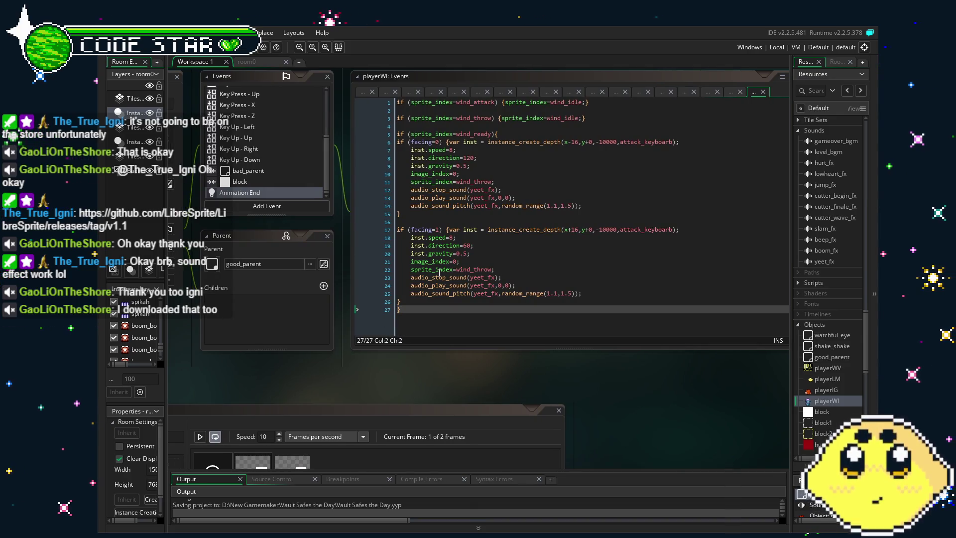
pyautogui.press('F5')
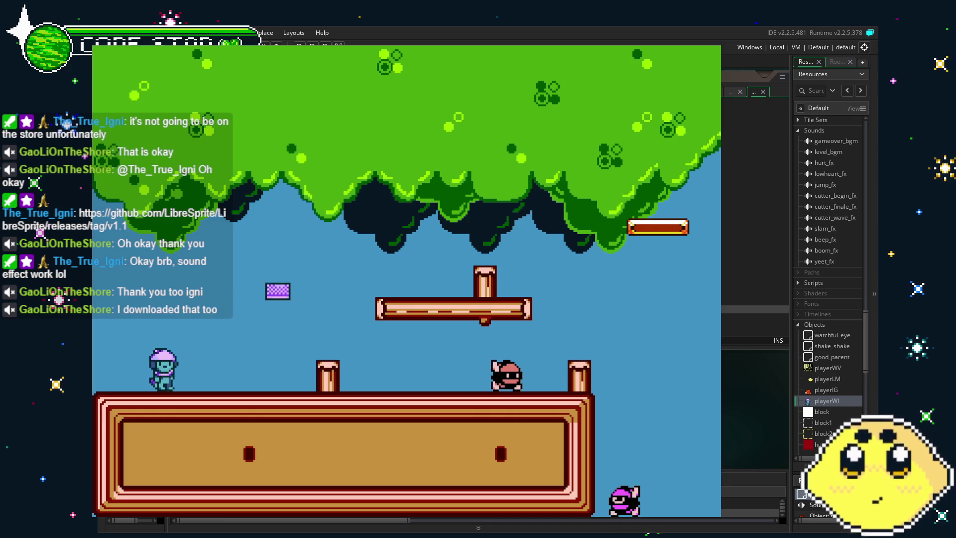
# Walk and jump the player right through the forest, onto the floating platform and grass
pyautogui.press('Right')
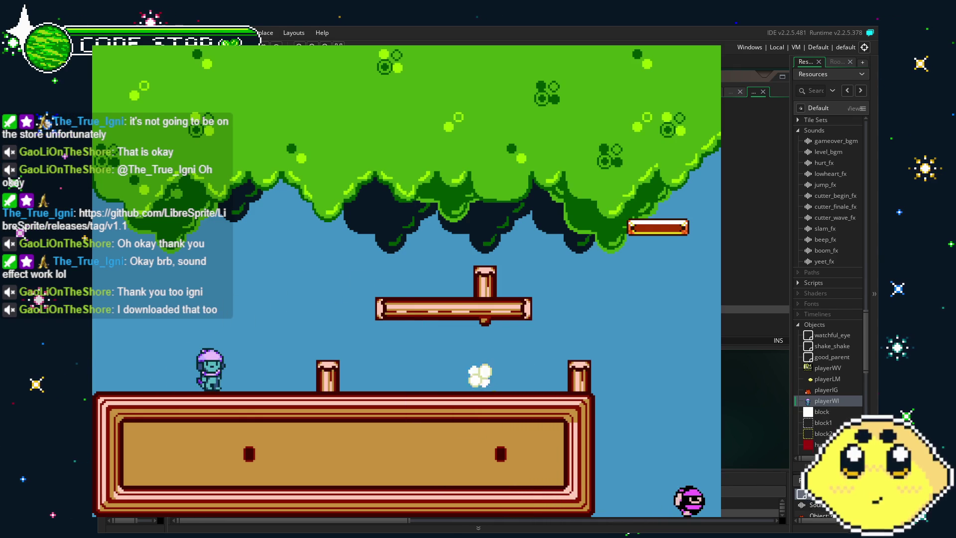
pyautogui.press('Right')
pyautogui.press('space')
pyautogui.press('Right')
pyautogui.press('Right')
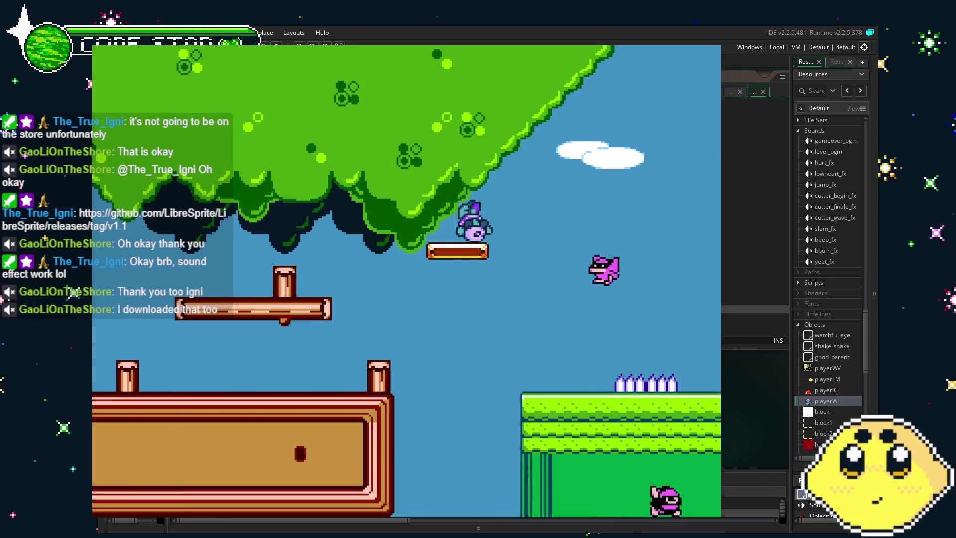
pyautogui.press('Left')
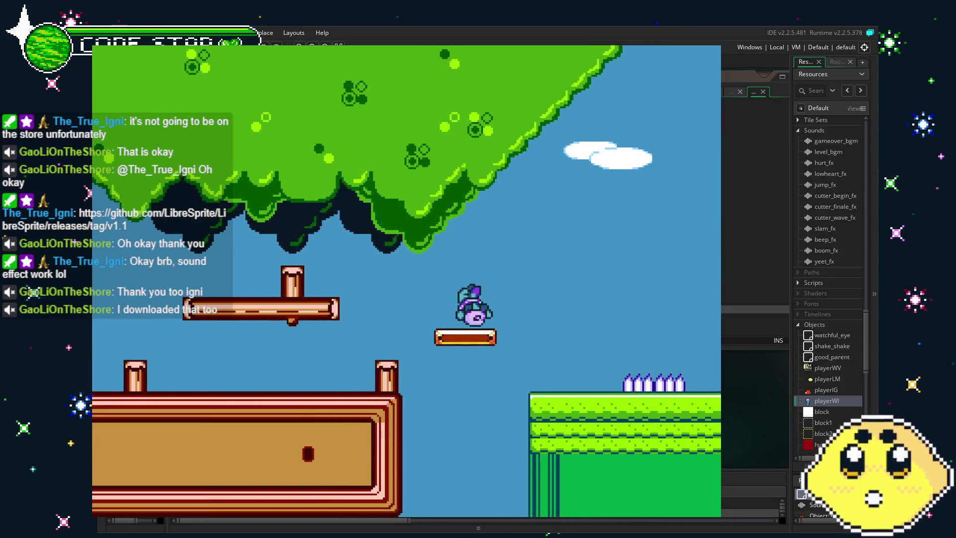
pyautogui.press('Right')
pyautogui.press('space')
pyautogui.press('Right')
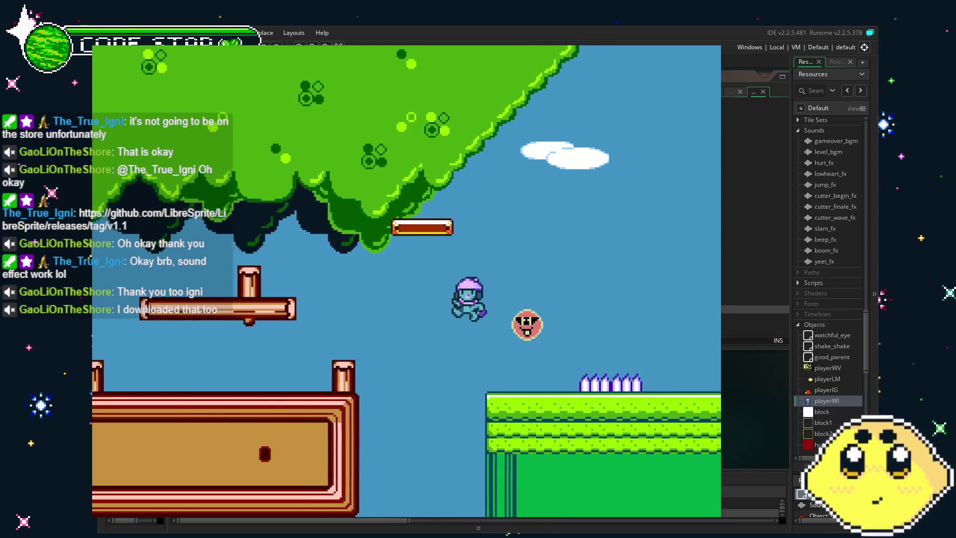
pyautogui.press('Left')
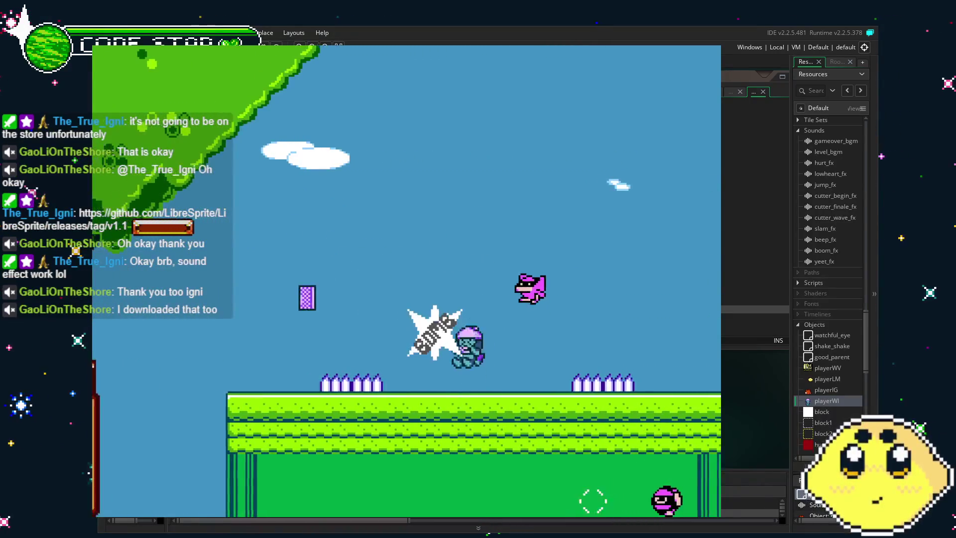
pyautogui.press('space')
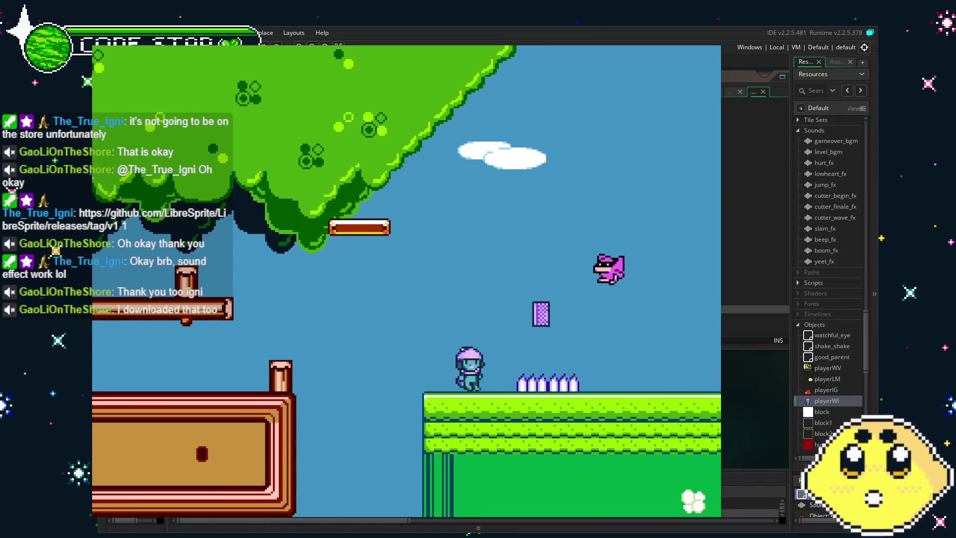
pyautogui.press('space')
pyautogui.press('Right')
pyautogui.press('Right')
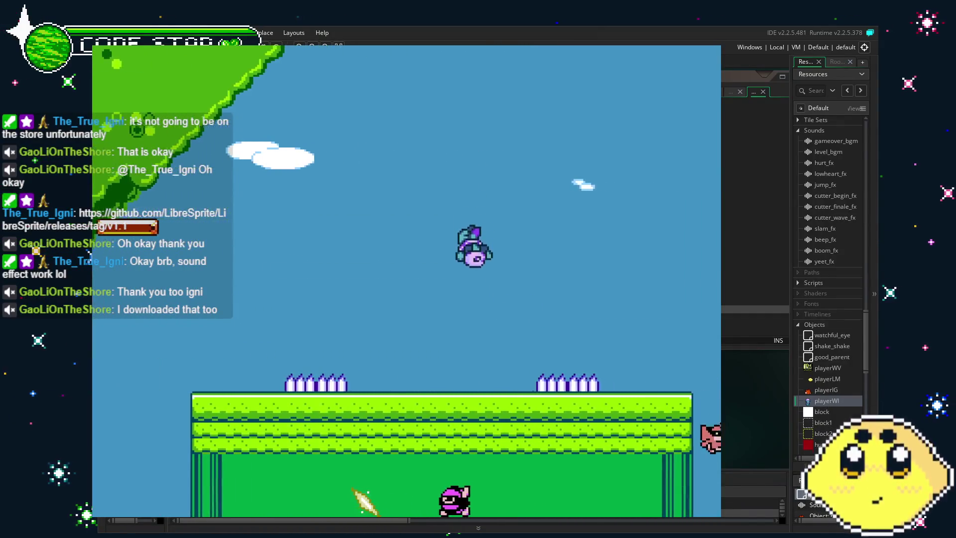
# Climb the brick staircase, swim through the water to the grass ledge, then quit with Escape
pyautogui.press('space')
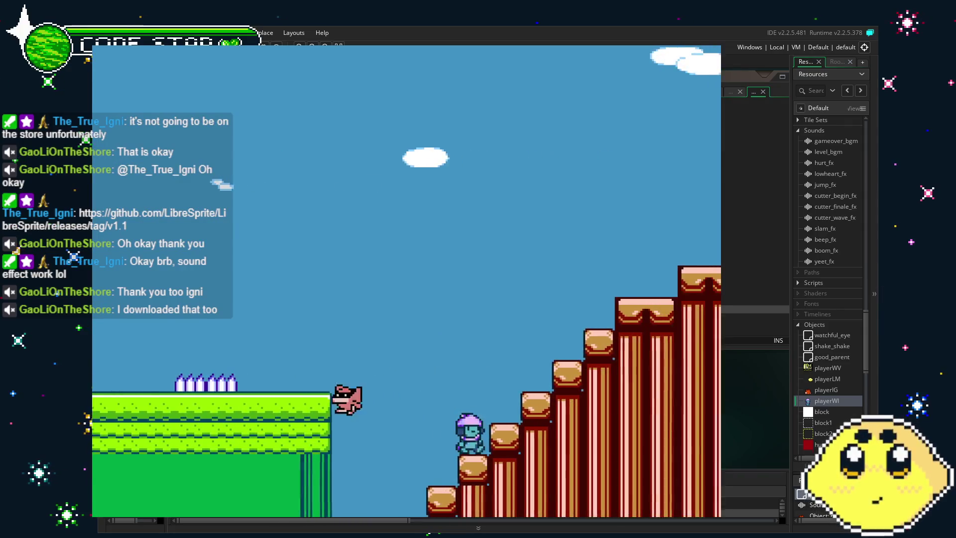
pyautogui.press('space')
pyautogui.press('space')
pyautogui.press('Right')
pyautogui.press('Right')
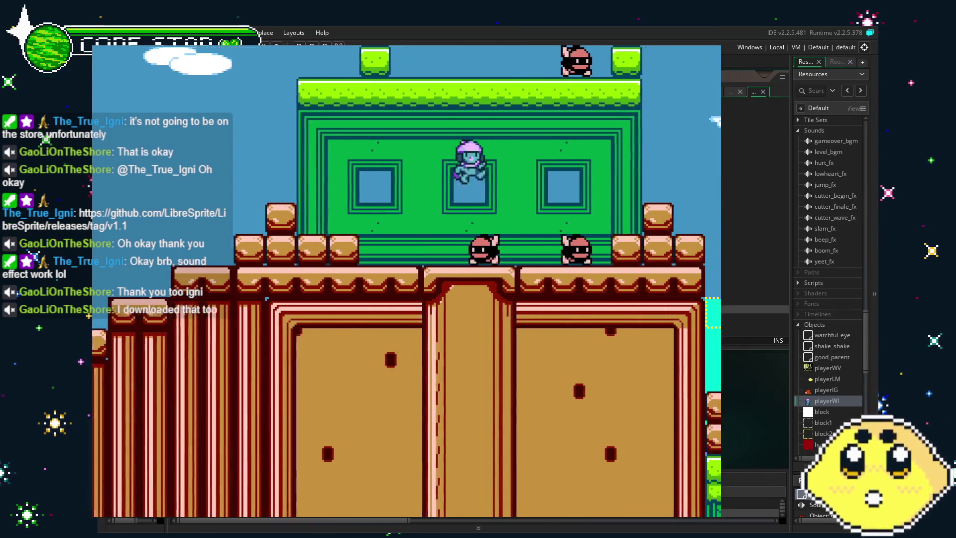
pyautogui.press('Right')
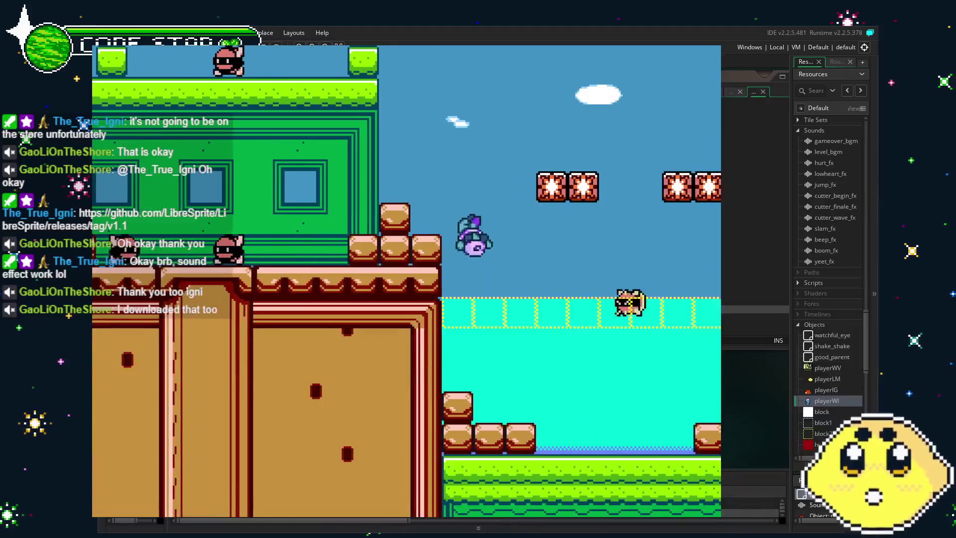
pyautogui.press('Right')
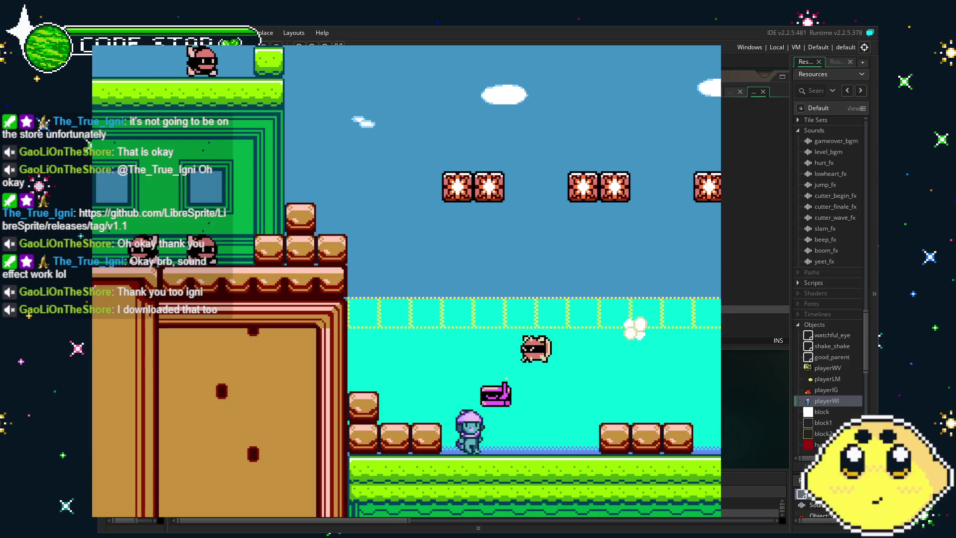
pyautogui.press('Right')
pyautogui.press('Left')
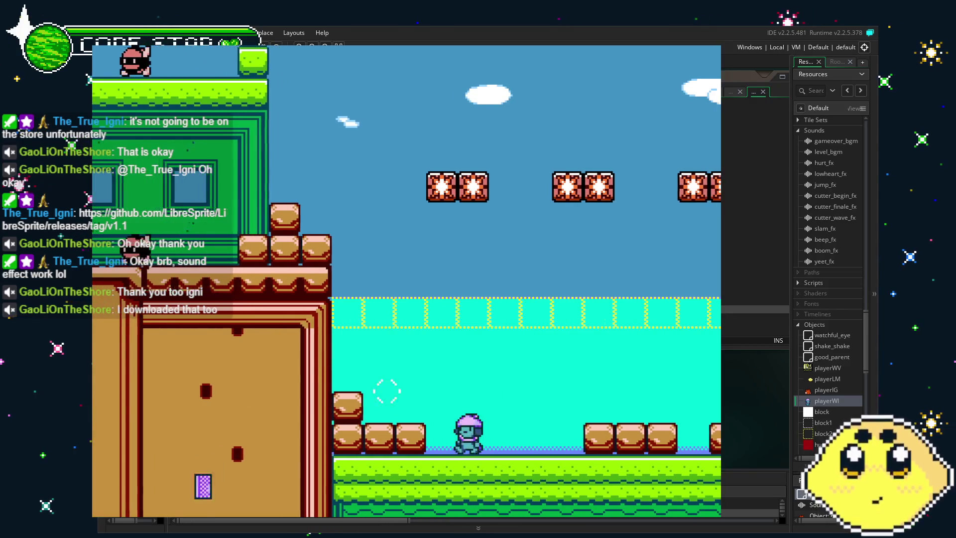
pyautogui.press('Right')
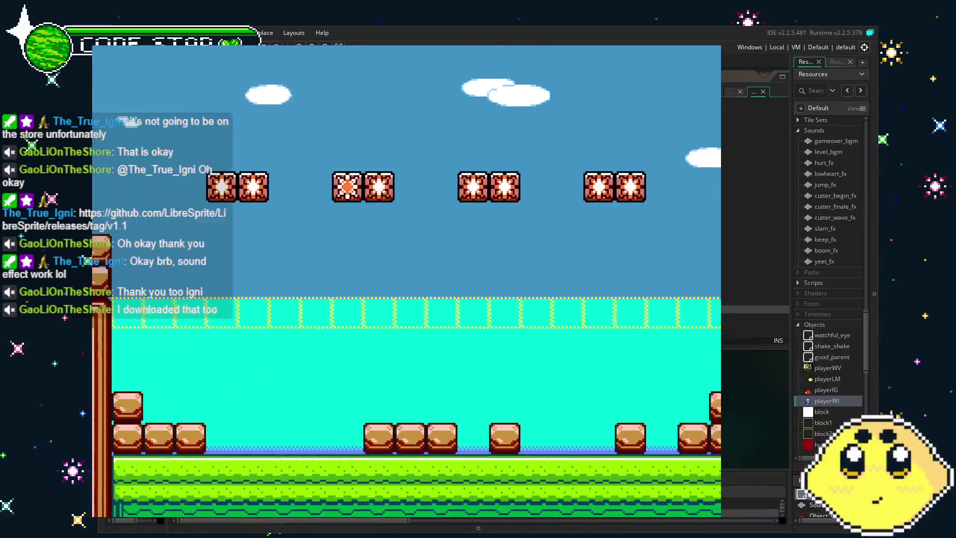
pyautogui.press('Right')
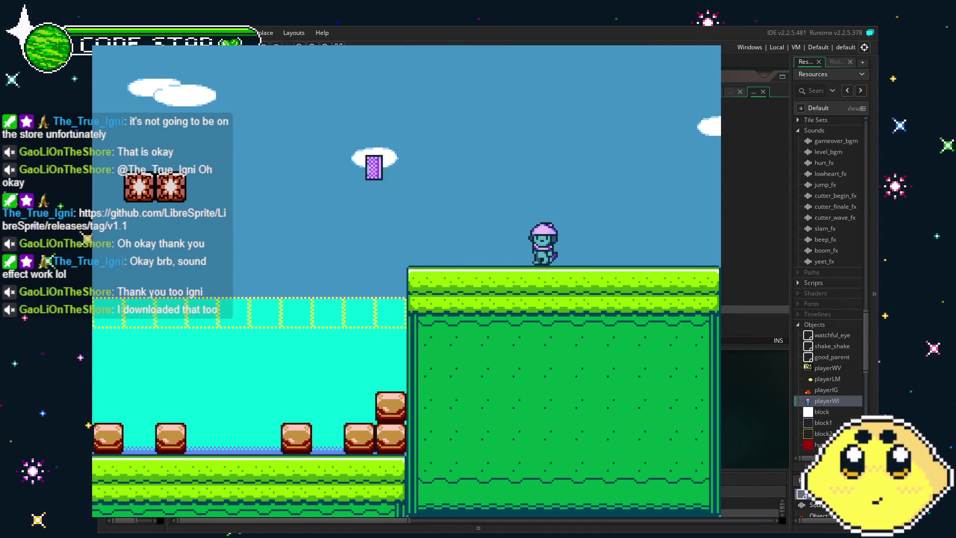
pyautogui.press('Escape')
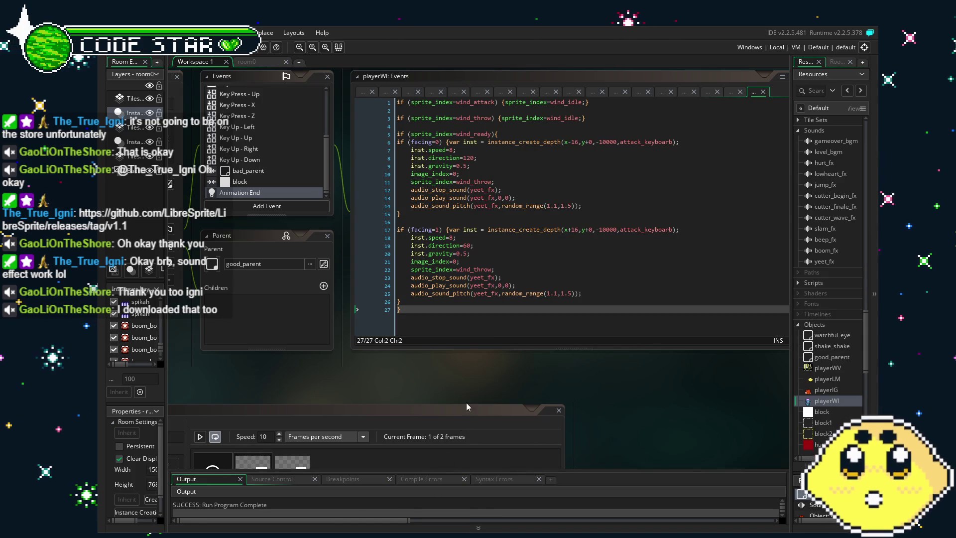
pyautogui.hscroll(1, 460, 378)
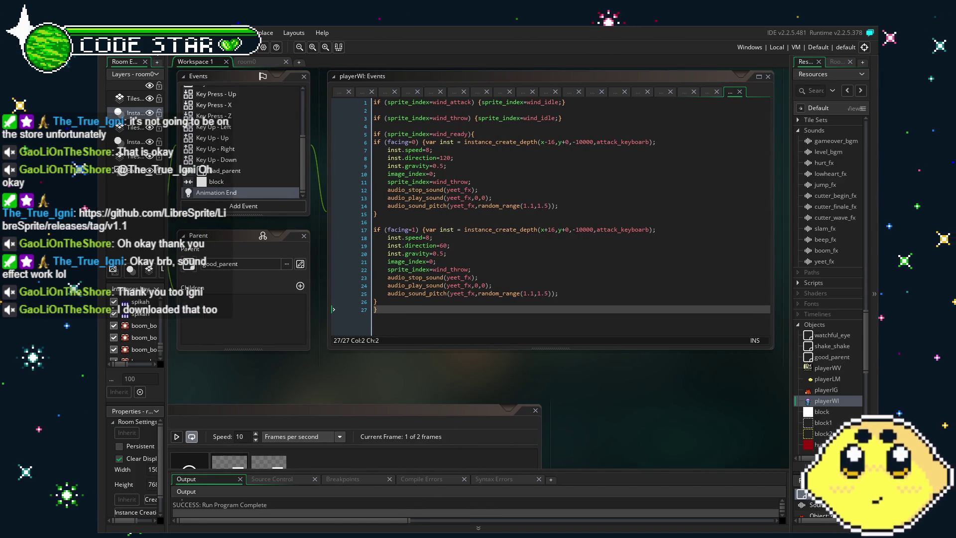
pyautogui.hotkey('ctrl', 's')
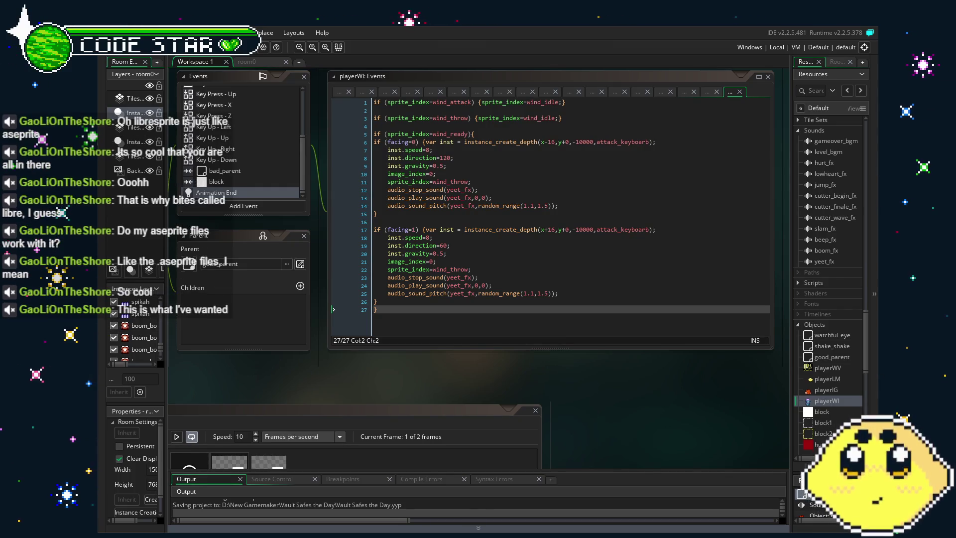
pyautogui.moveTo(382, 360)
pyautogui.mouseDown()
pyautogui.moveTo(333, 361)
pyautogui.moveTo(401, 362)
pyautogui.mouseUp()
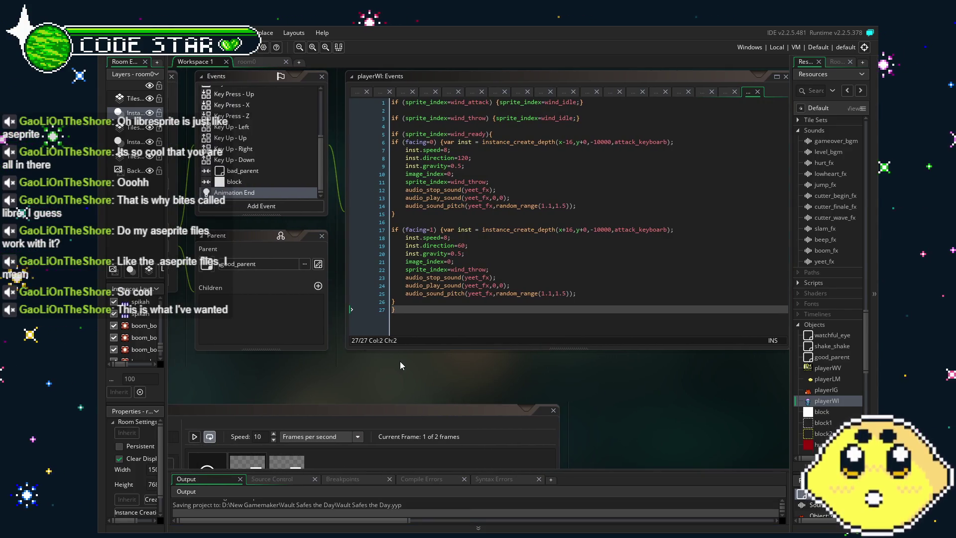
pyautogui.scroll(5, 272, 179)
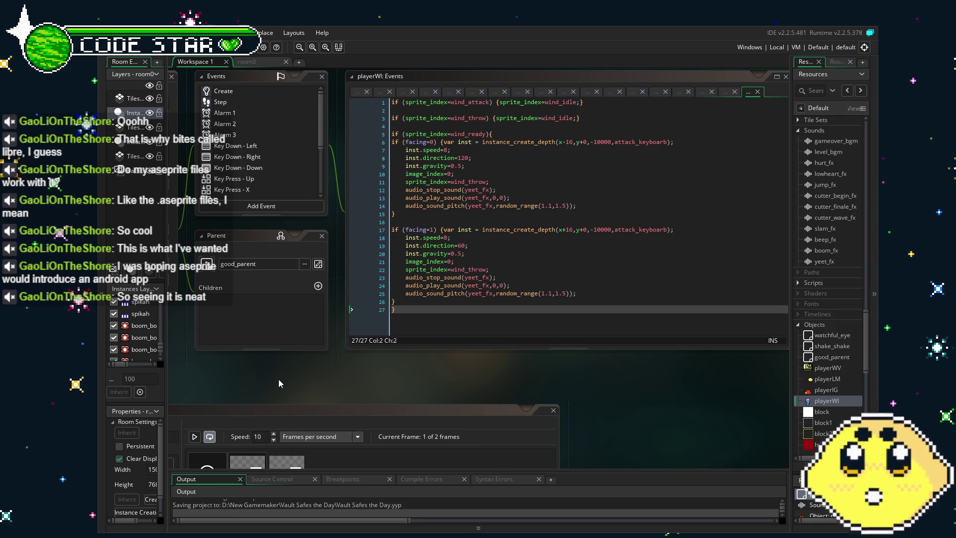
pyautogui.moveTo(288, 379); pyautogui.dragTo(334, 381)
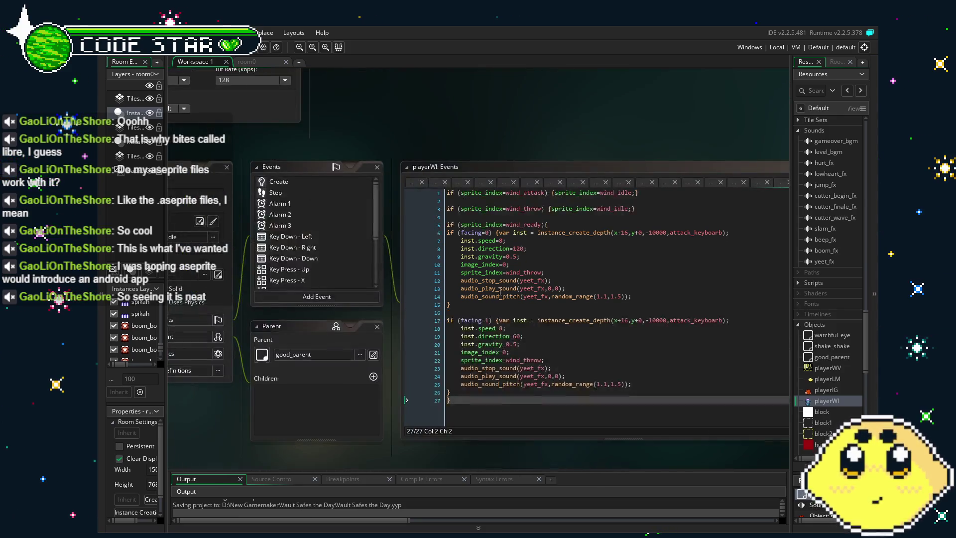
pyautogui.moveTo(396, 370); pyautogui.dragTo(412, 370)
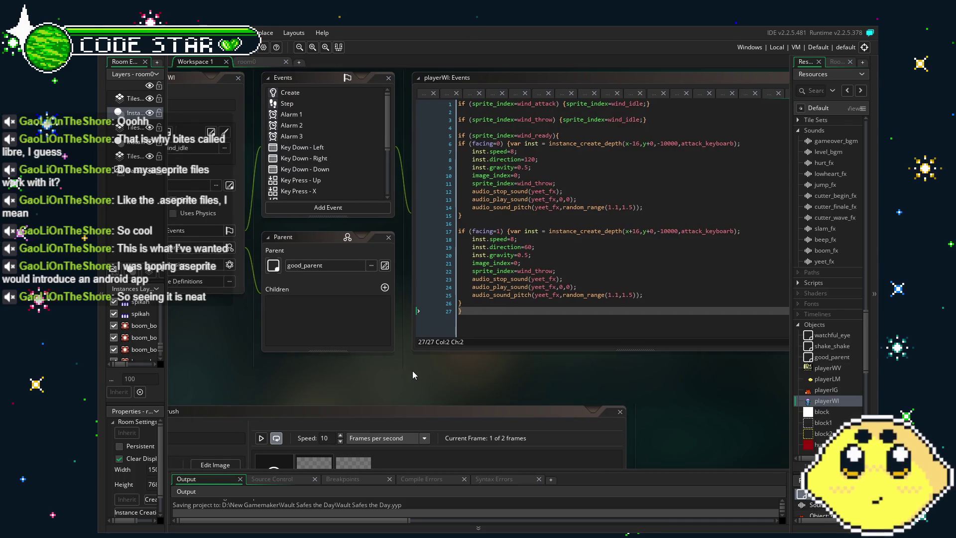
pyautogui.scroll(-4, 288, 180)
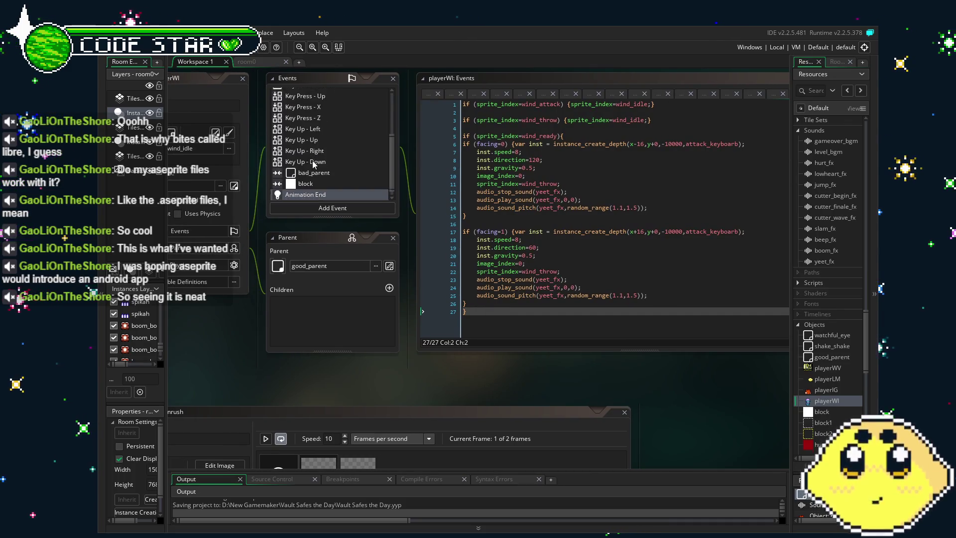
pyautogui.moveTo(224, 381); pyautogui.dragTo(234, 351)
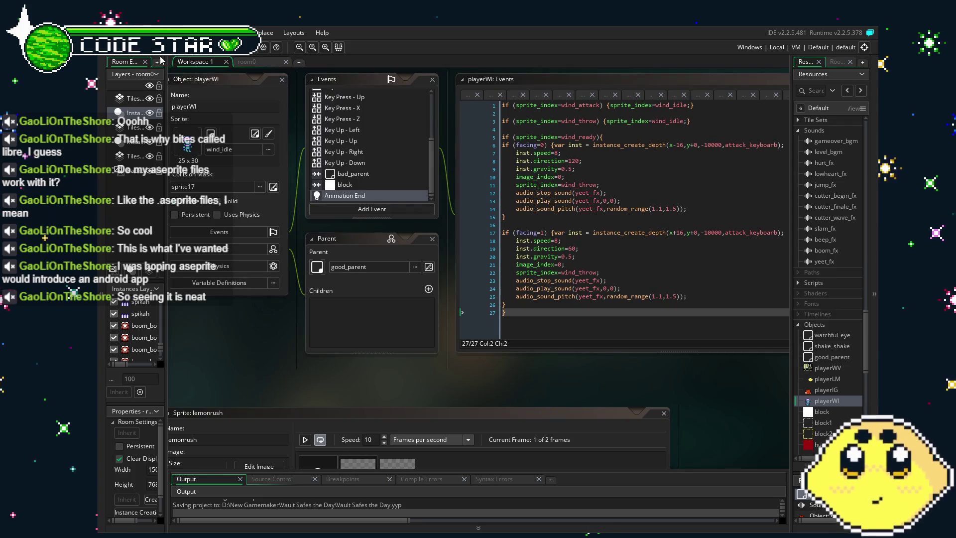
pyautogui.click(245, 63)
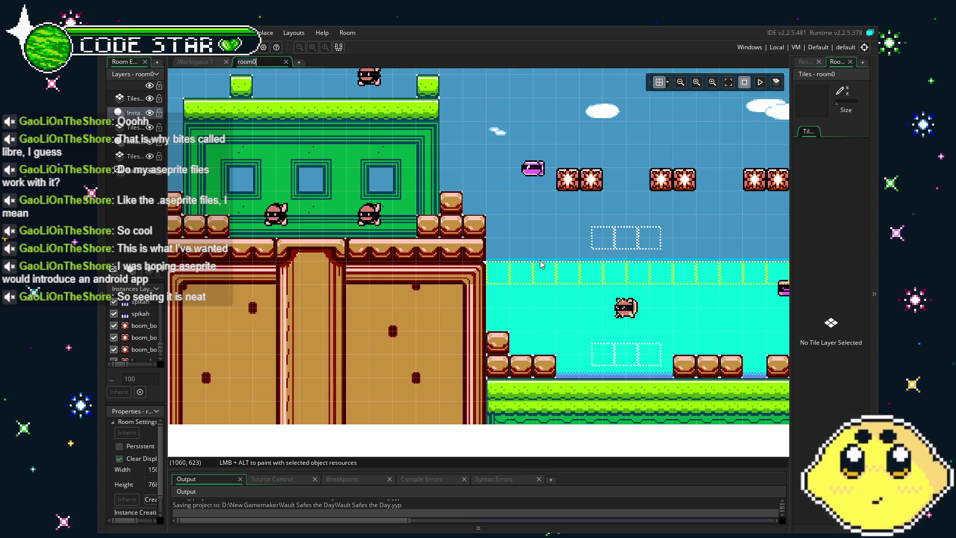
# Scroll and pan the room0 view across the level toward its left and lower-left parts
pyautogui.hscroll(10, 507, 270)
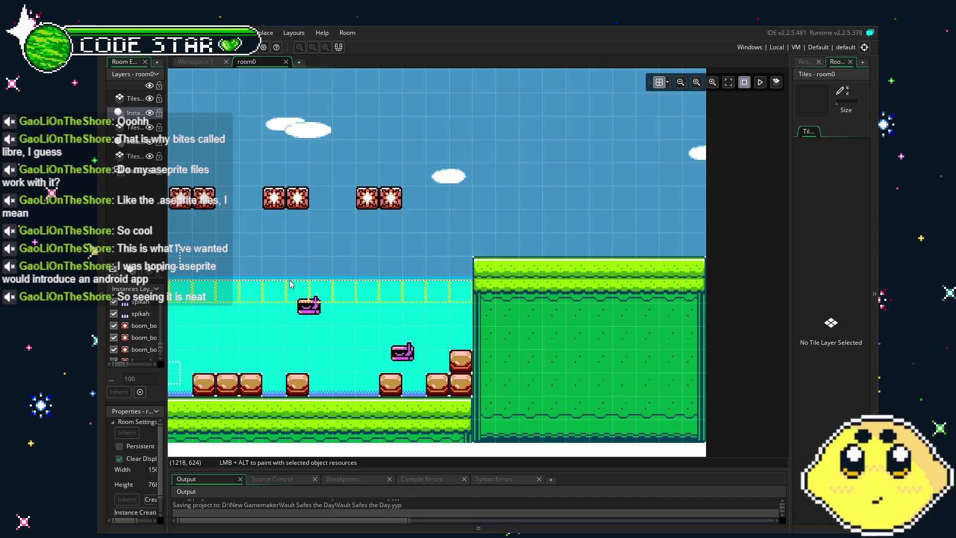
pyautogui.hscroll(-5, 289, 284)
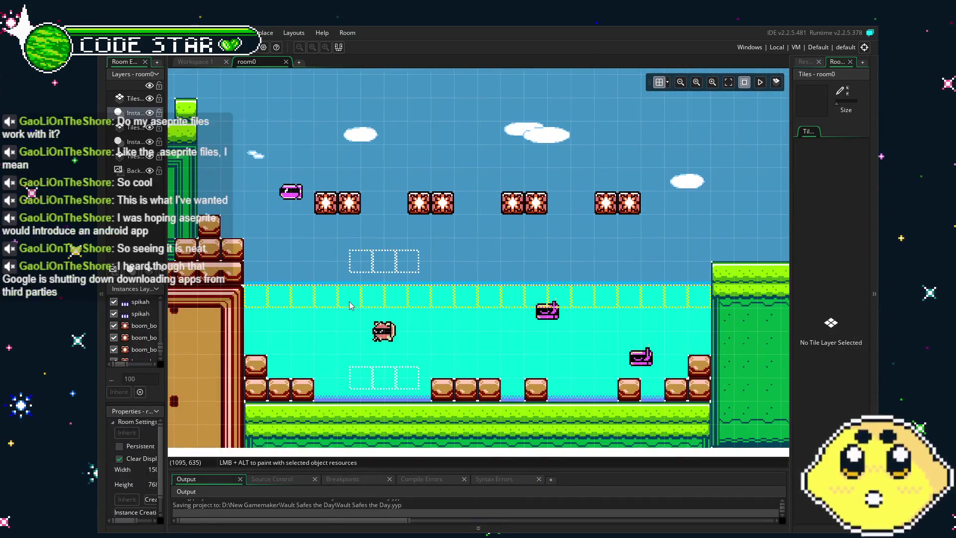
pyautogui.hscroll(-5, 362, 313)
pyautogui.moveTo(362, 309); pyautogui.dragTo(415, 315)
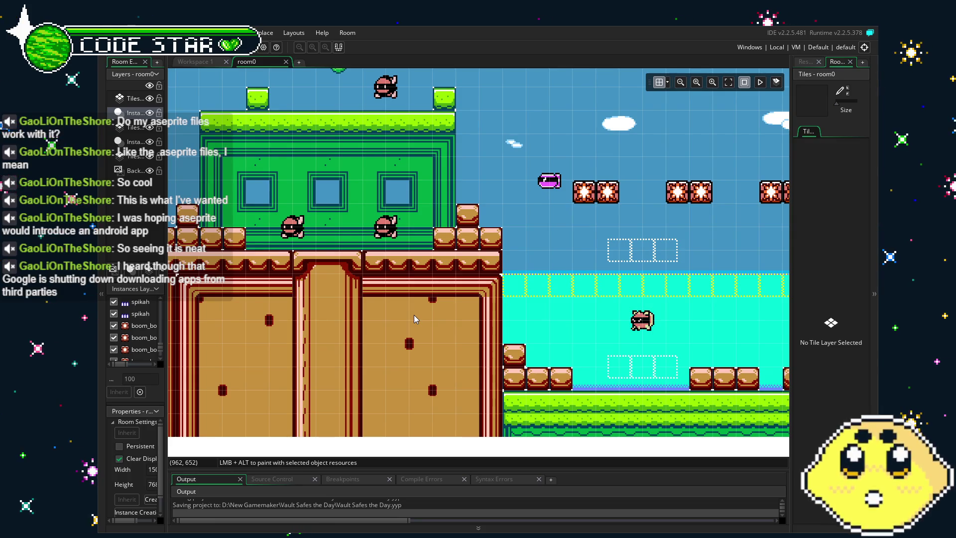
pyautogui.hscroll(-5, 349, 324)
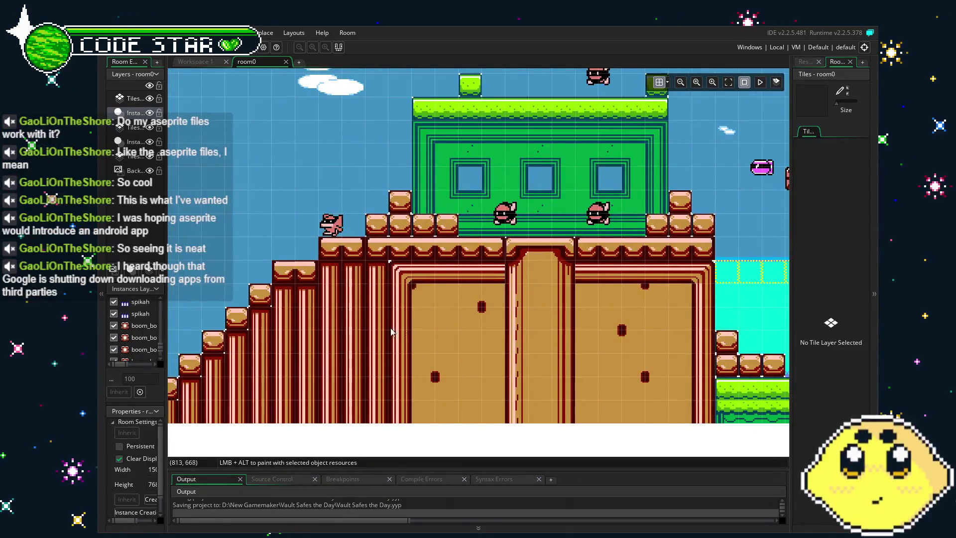
pyautogui.moveTo(359, 335); pyautogui.dragTo(498, 336)
pyautogui.moveTo(294, 401); pyautogui.dragTo(377, 392)
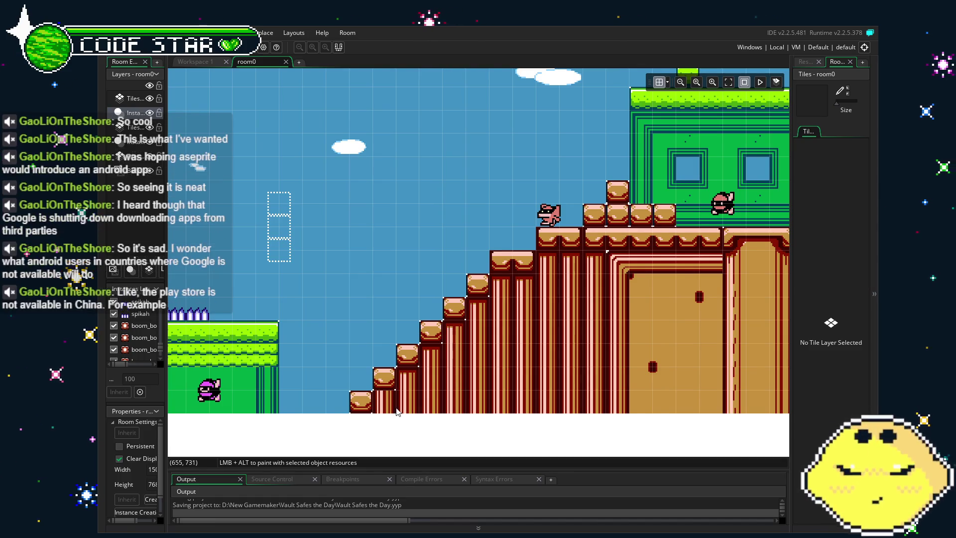
pyautogui.moveTo(484, 352)
pyautogui.mouseDown()
pyautogui.moveTo(572, 316)
pyautogui.moveTo(623, 327)
pyautogui.mouseUp()
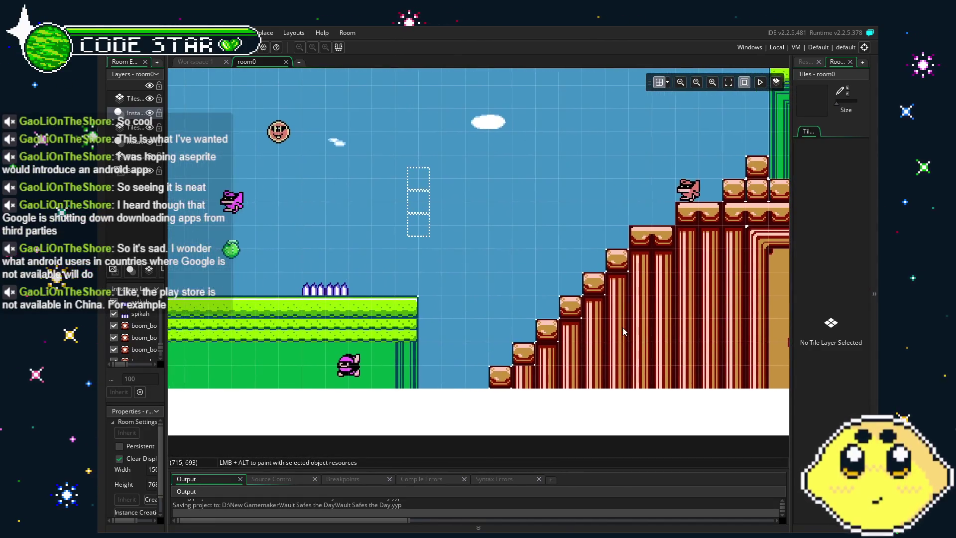
pyautogui.moveTo(396, 357); pyautogui.dragTo(610, 361)
pyautogui.moveTo(348, 373); pyautogui.dragTo(561, 370)
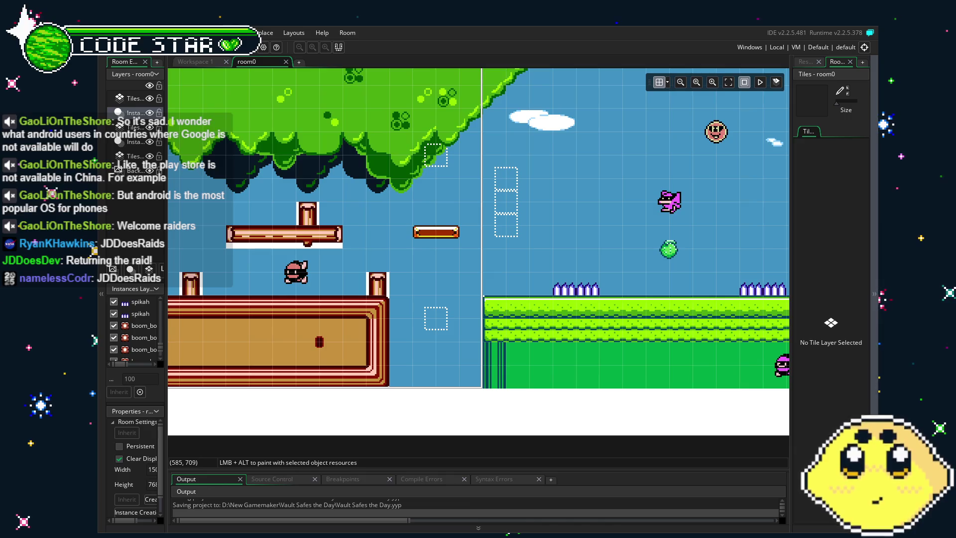
pyautogui.hscroll(5, 606, 275)
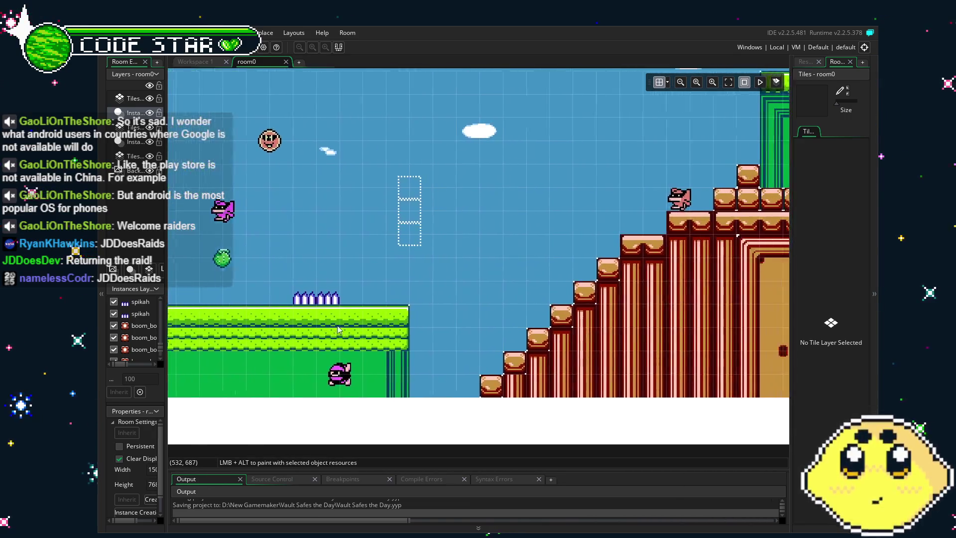
pyautogui.hscroll(5, 606, 275)
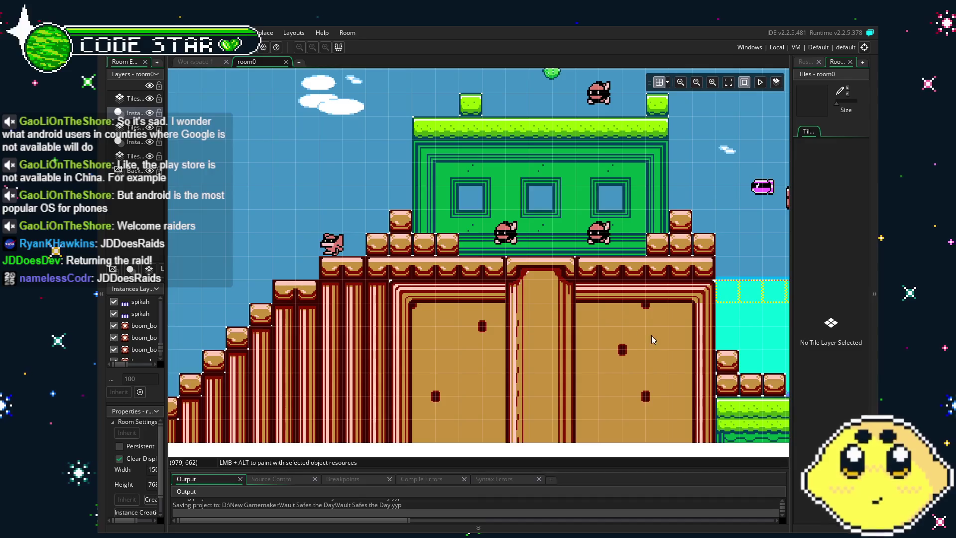
pyautogui.moveTo(653, 339)
pyautogui.mouseDown()
pyautogui.moveTo(362, 345)
pyautogui.moveTo(621, 345)
pyautogui.mouseUp()
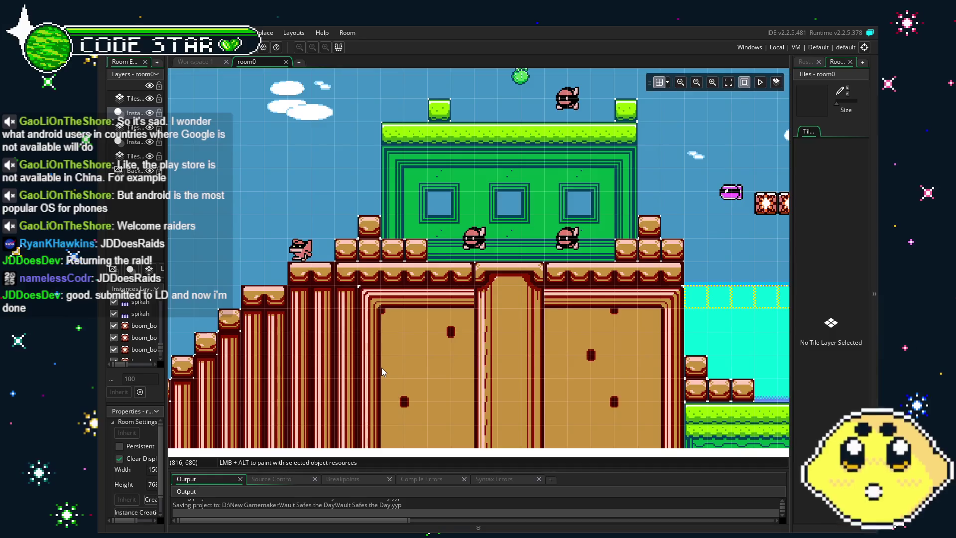
pyautogui.hscroll(-5, 383, 372)
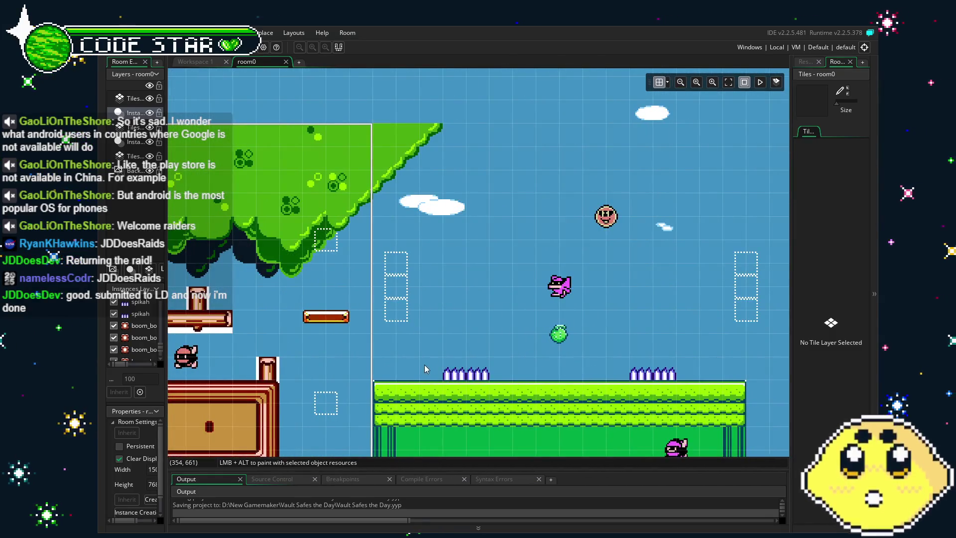
pyautogui.hscroll(-4, 425, 368)
pyautogui.scroll(-1, 425, 368)
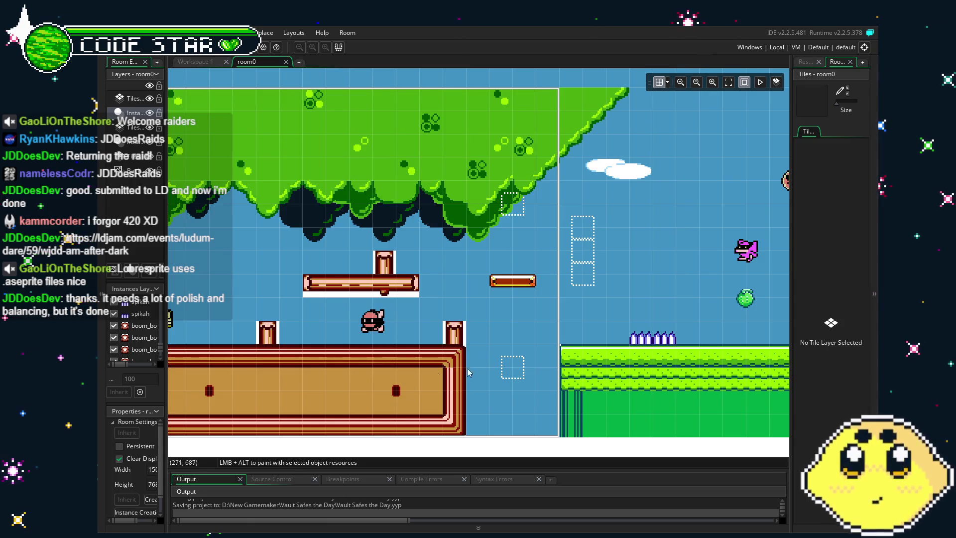
pyautogui.scroll(-2, 498, 348)
pyautogui.hscroll(10, 617, 336)
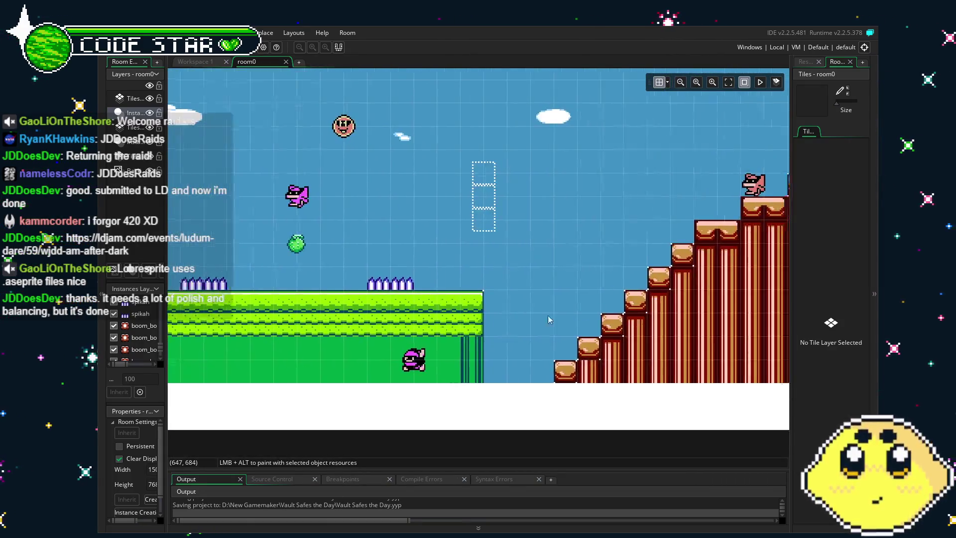
pyautogui.scroll(1, 548, 320)
pyautogui.hscroll(14, 523, 322)
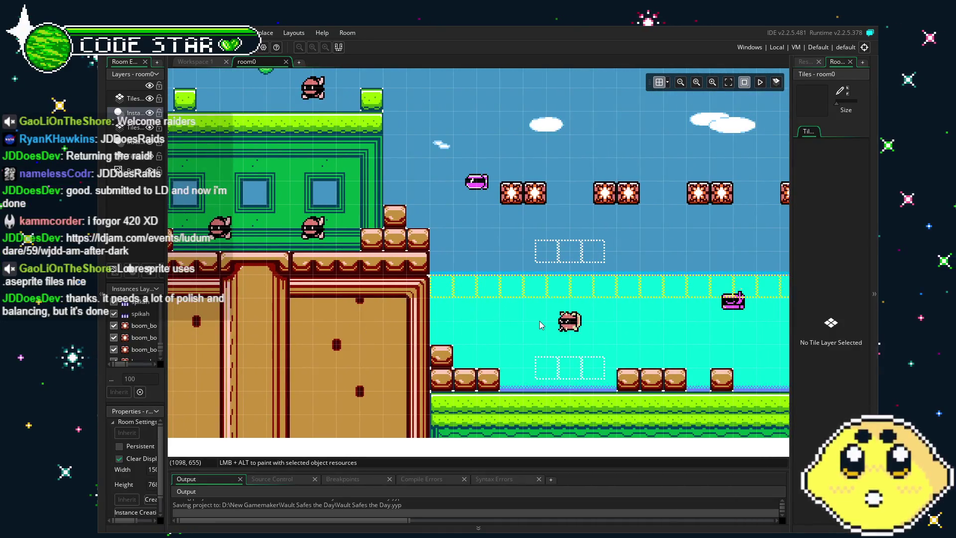
pyautogui.hscroll(6, 546, 334)
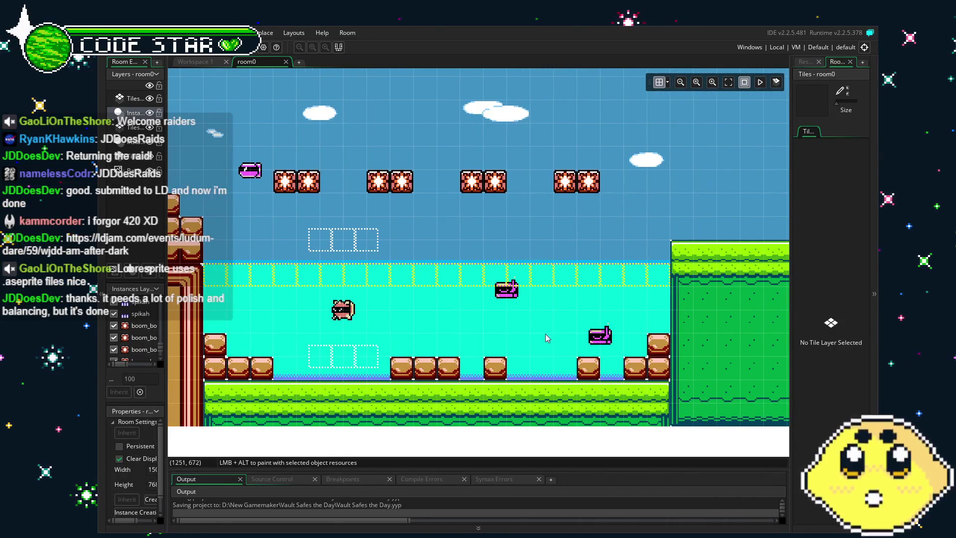
pyautogui.hscroll(2, 538, 341)
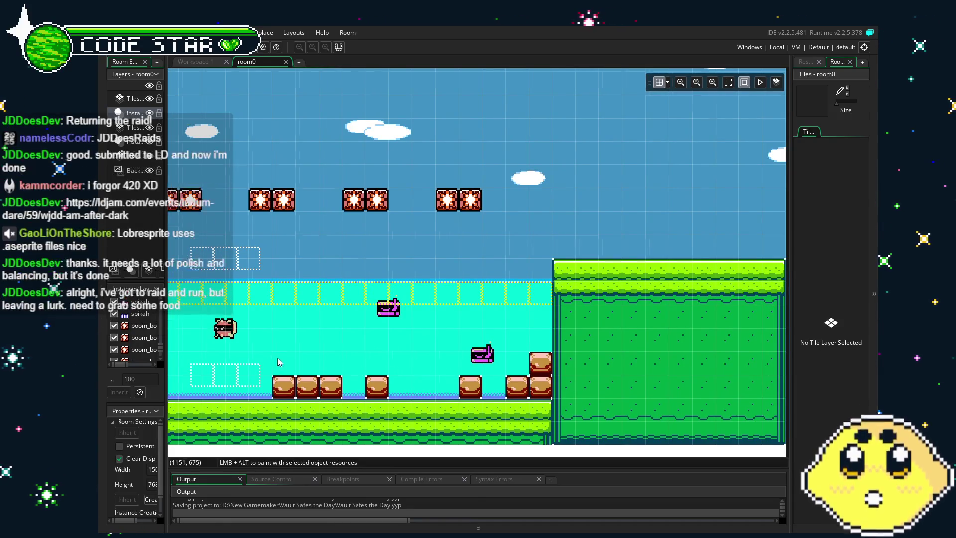
pyautogui.hscroll(-7, 565, 361)
pyautogui.hscroll(-4, 255, 327)
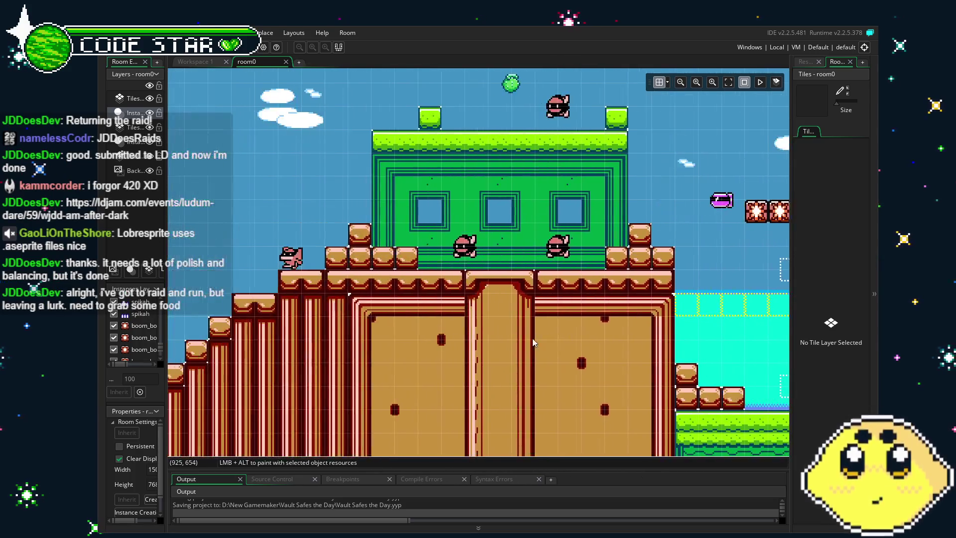
pyautogui.hscroll(-5, 334, 348)
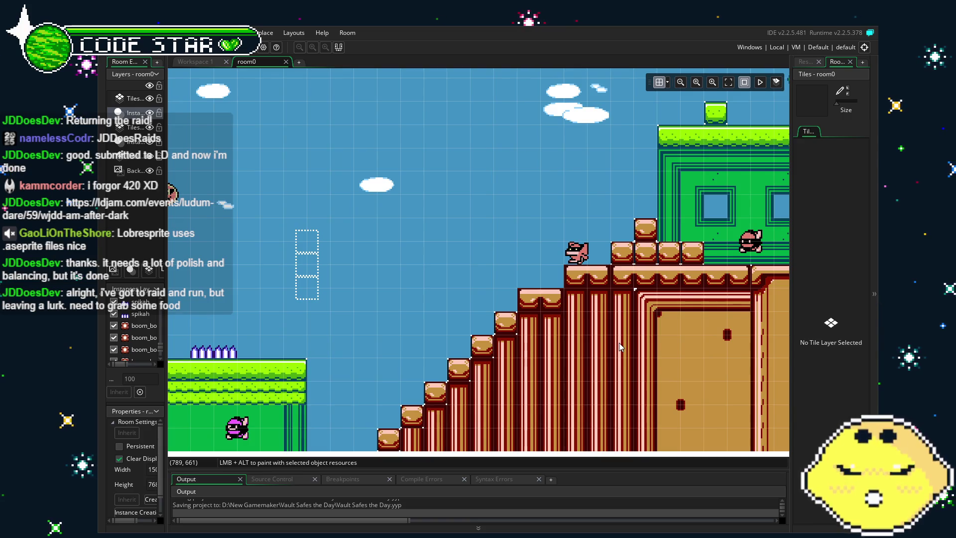
pyautogui.scroll(-3, 620, 342)
pyautogui.hscroll(3, 620, 343)
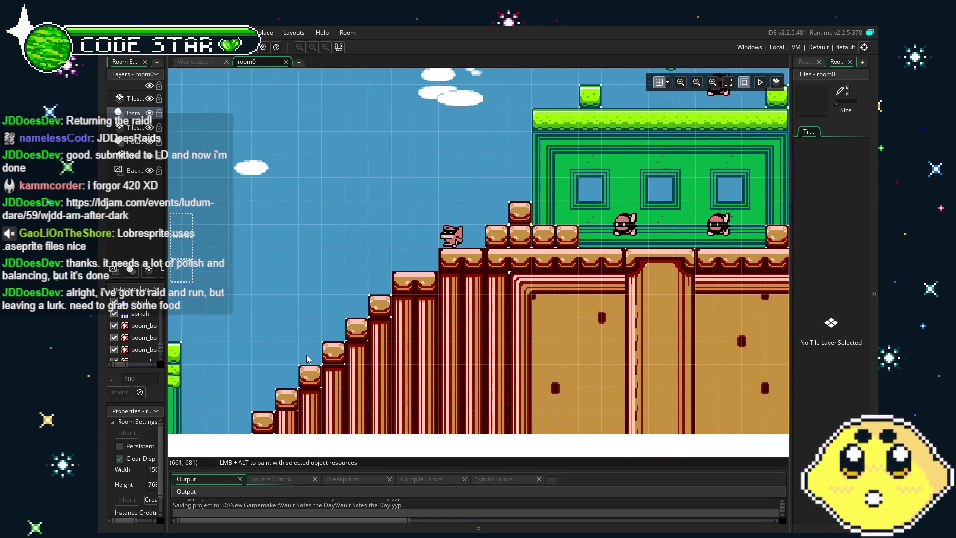
pyautogui.hscroll(-6, 600, 294)
pyautogui.scroll(1, 600, 294)
pyautogui.hscroll(-8, 595, 314)
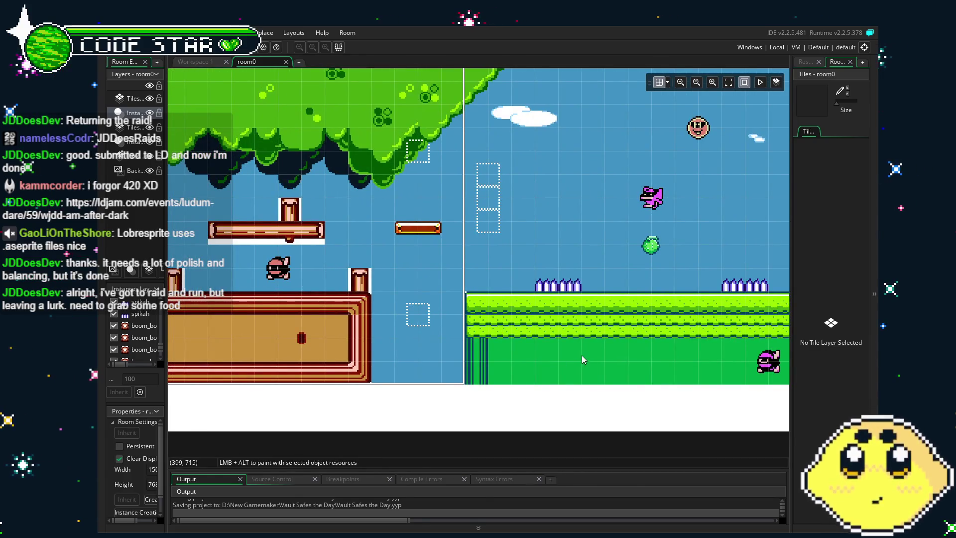
pyautogui.hscroll(-4, 536, 333)
pyautogui.scroll(-1, 599, 332)
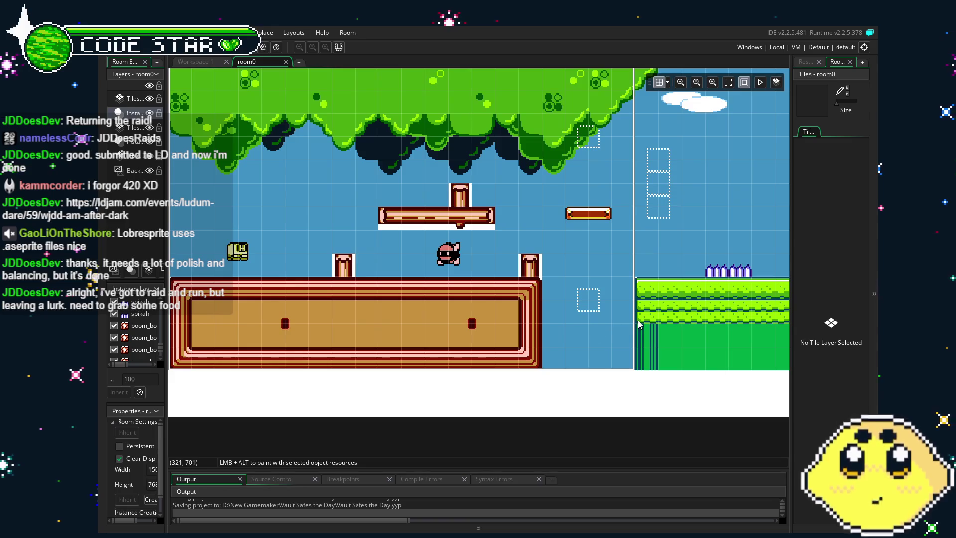
pyautogui.click(807, 62)
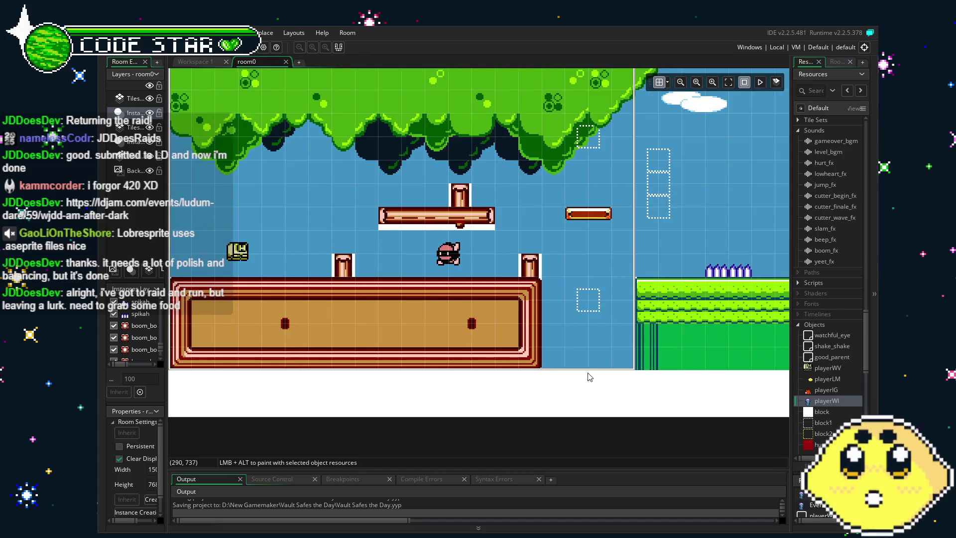
# Scroll the room0 level view to the right
pyautogui.hscroll(3, 590, 377)
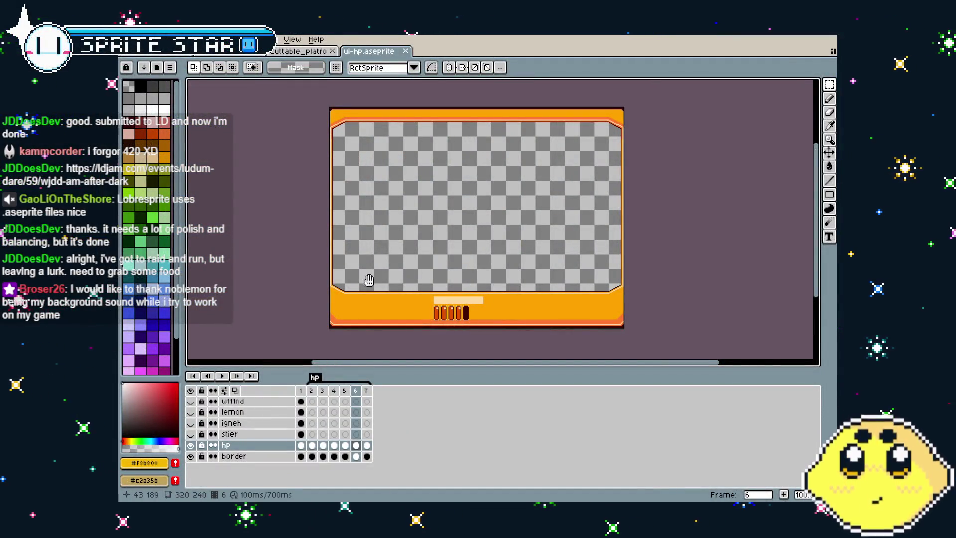
# Zoom on the HP bar, toggle the hp layer off and on, and select its frame 2 cel
pyautogui.hscroll(2, 367, 277)
pyautogui.scroll(3, 303, 314)
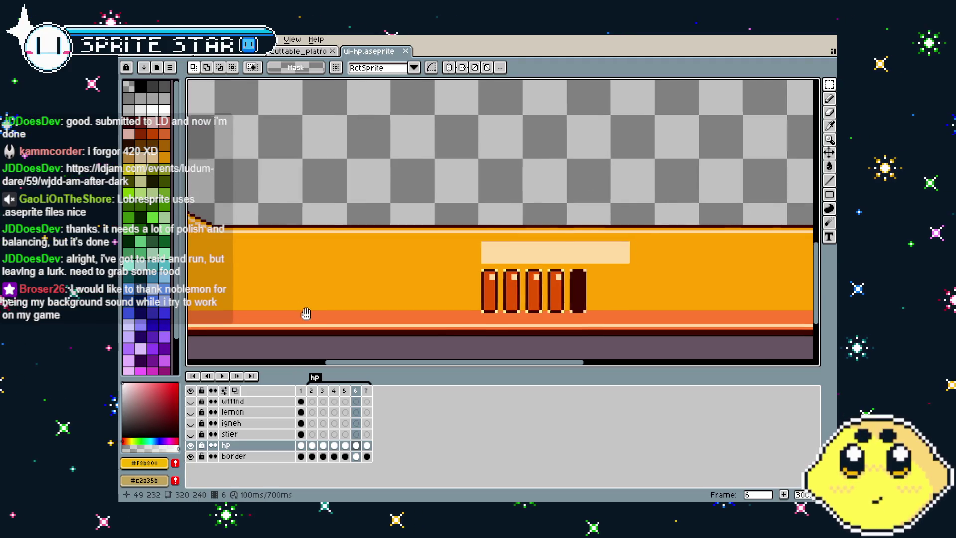
pyautogui.scroll(-3, 303, 314)
pyautogui.scroll(3, 326, 321)
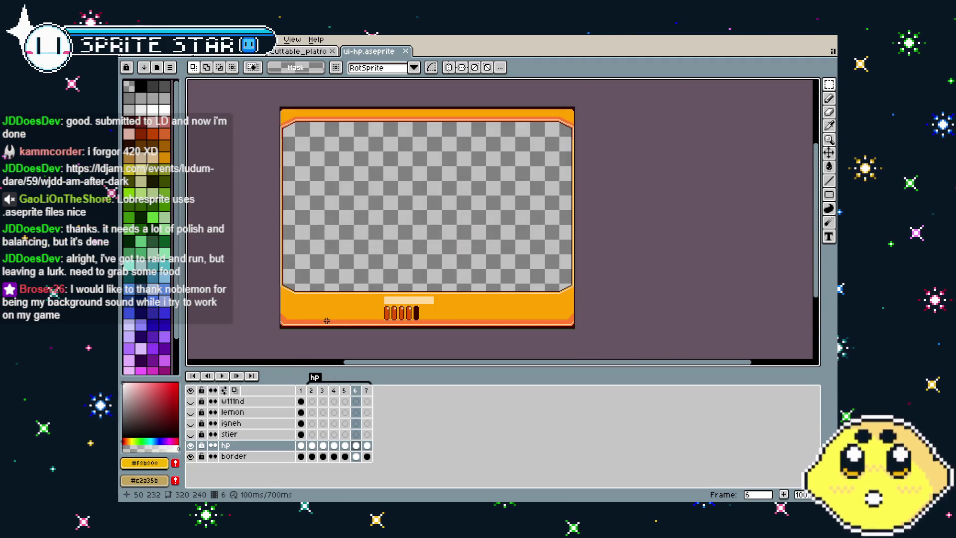
pyautogui.scroll(-2, 285, 342)
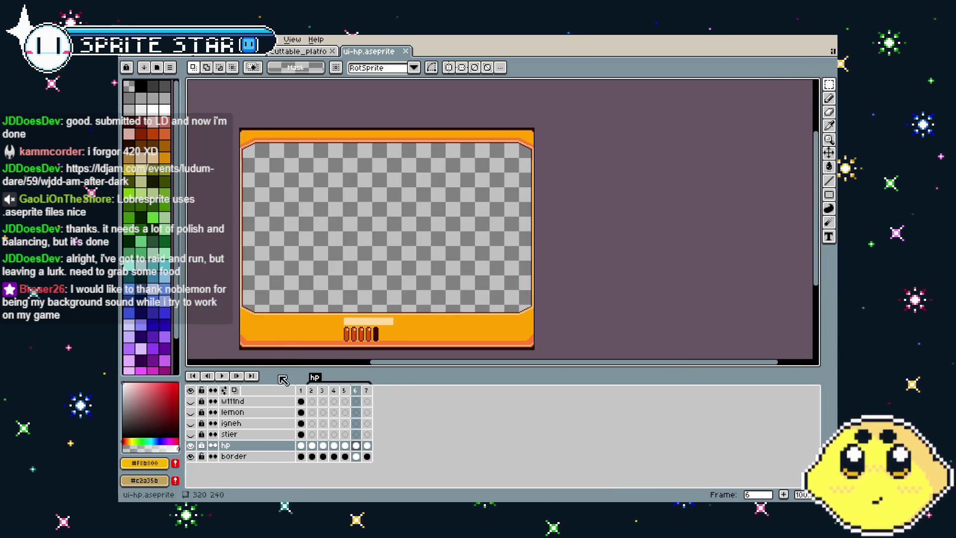
pyautogui.click(190, 446)
pyautogui.click(191, 446)
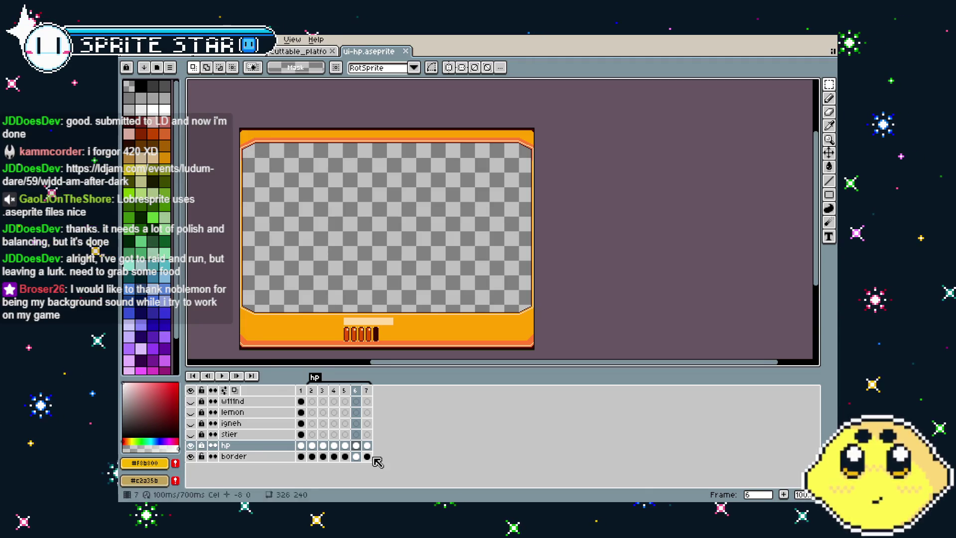
pyautogui.click(310, 448)
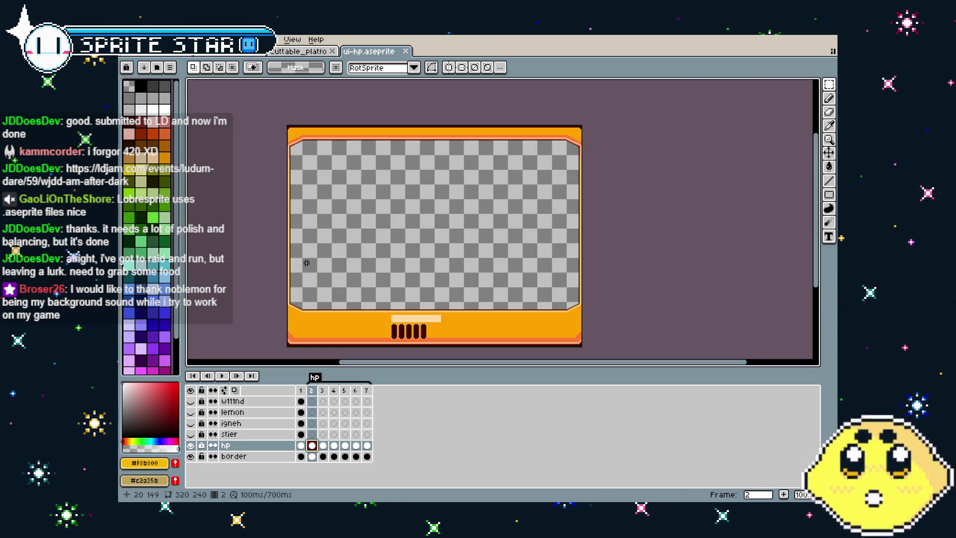
pyautogui.moveTo(307, 262); pyautogui.dragTo(280, 261)
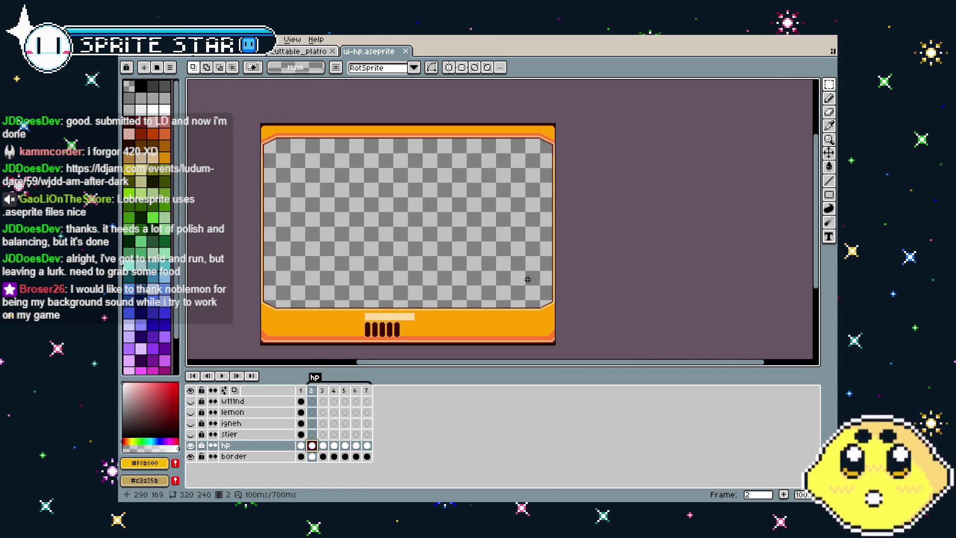
pyautogui.moveTo(337, 203); pyautogui.dragTo(335, 165)
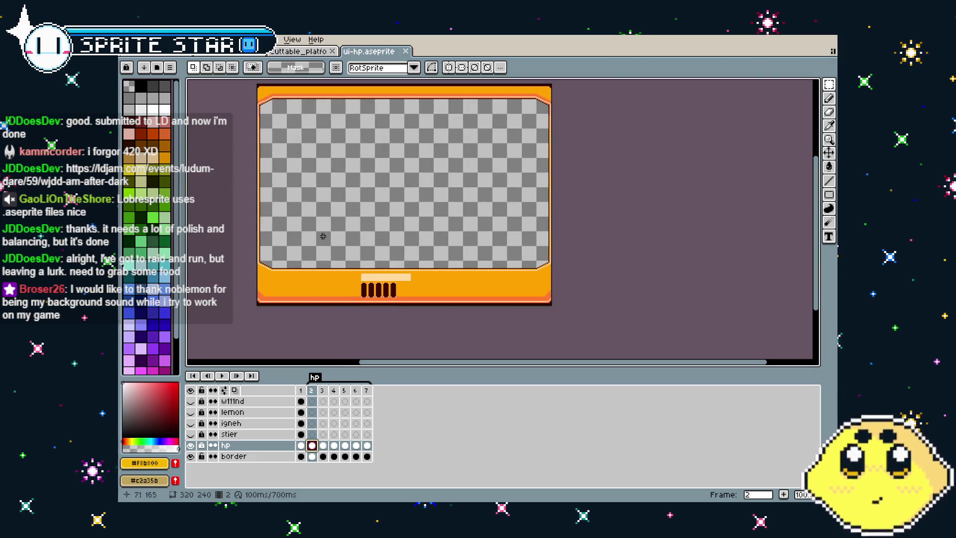
# Step through health bar frames 3 to 7 on the hp layer
pyautogui.click(324, 446)
pyautogui.click(334, 446)
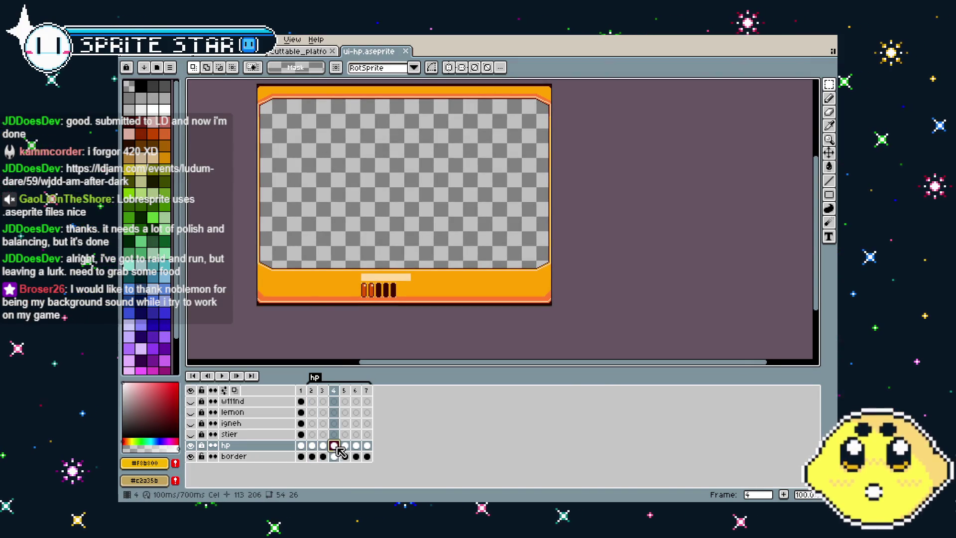
pyautogui.click(345, 446)
pyautogui.click(356, 446)
pyautogui.click(368, 446)
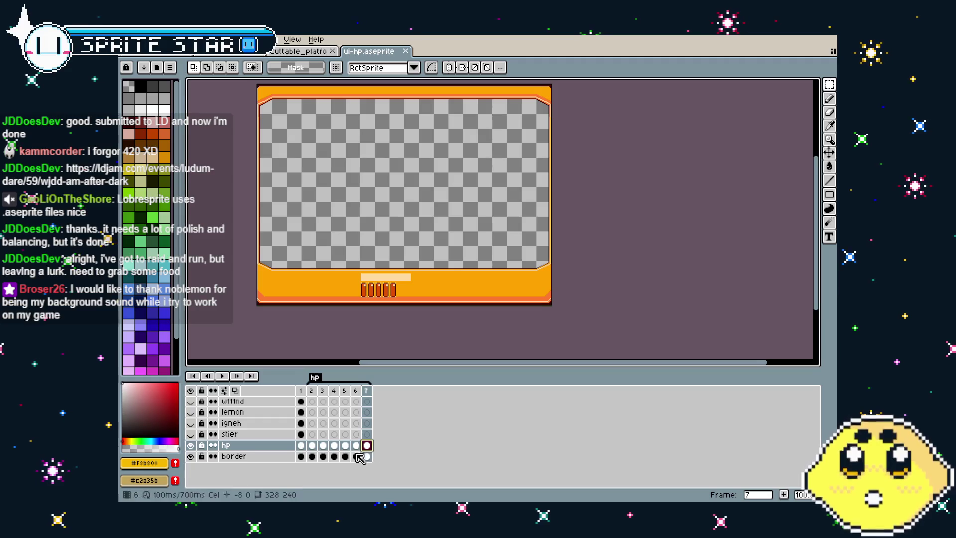
# Hide the hp layer and step through the border frames, ending on frame 2
pyautogui.click(312, 457)
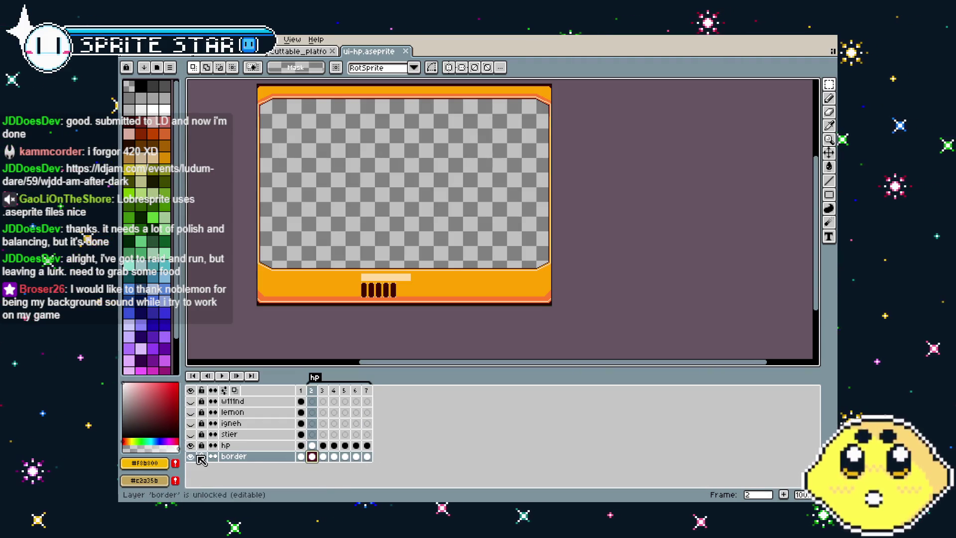
pyautogui.click(191, 446)
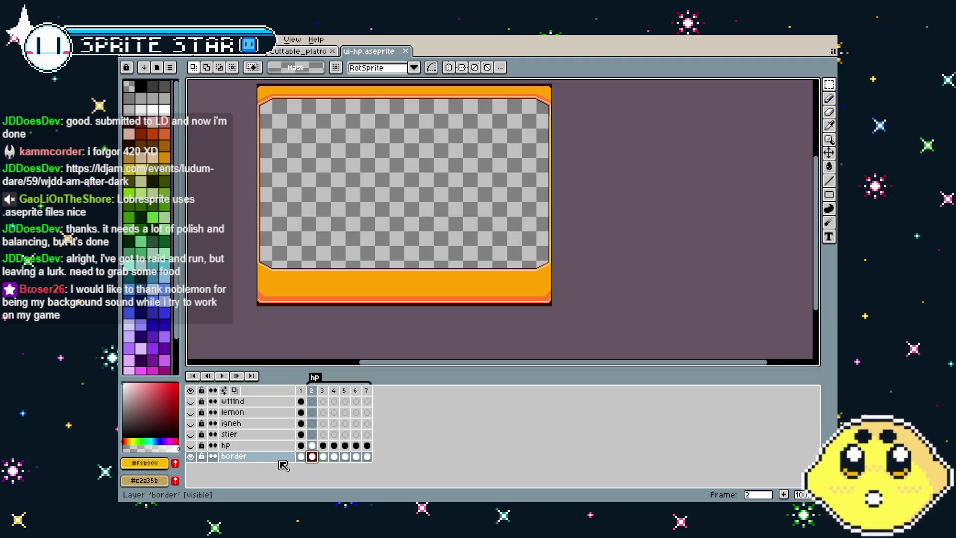
pyautogui.click(323, 456)
pyautogui.click(334, 456)
pyautogui.click(356, 457)
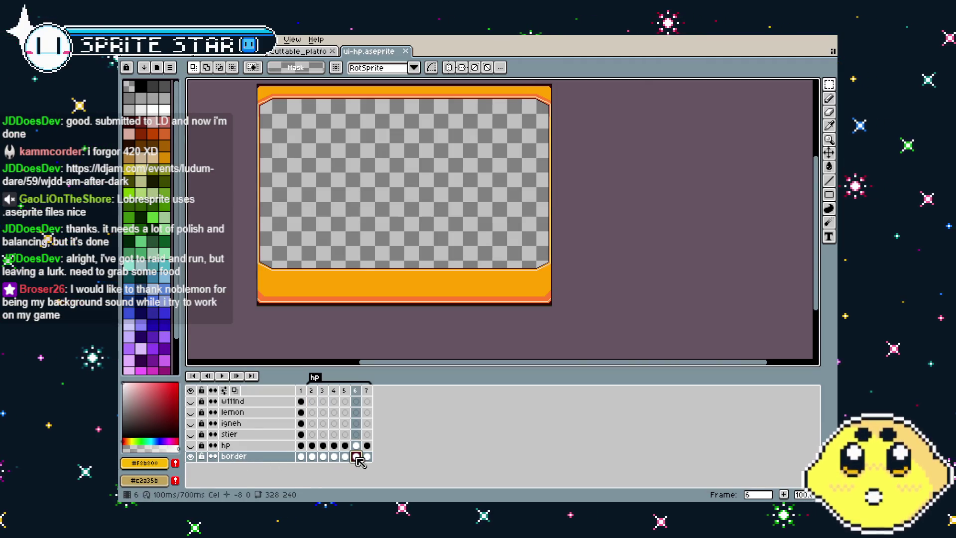
pyautogui.click(302, 457)
pyautogui.click(312, 456)
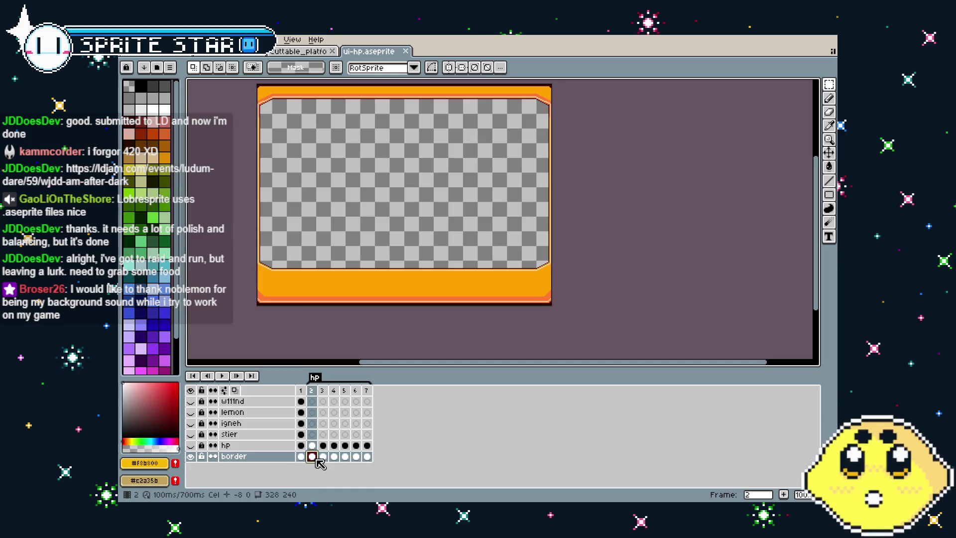
pyautogui.moveTo(276, 305)
pyautogui.mouseDown()
pyautogui.moveTo(207, 315)
pyautogui.moveTo(250, 329)
pyautogui.mouseUp()
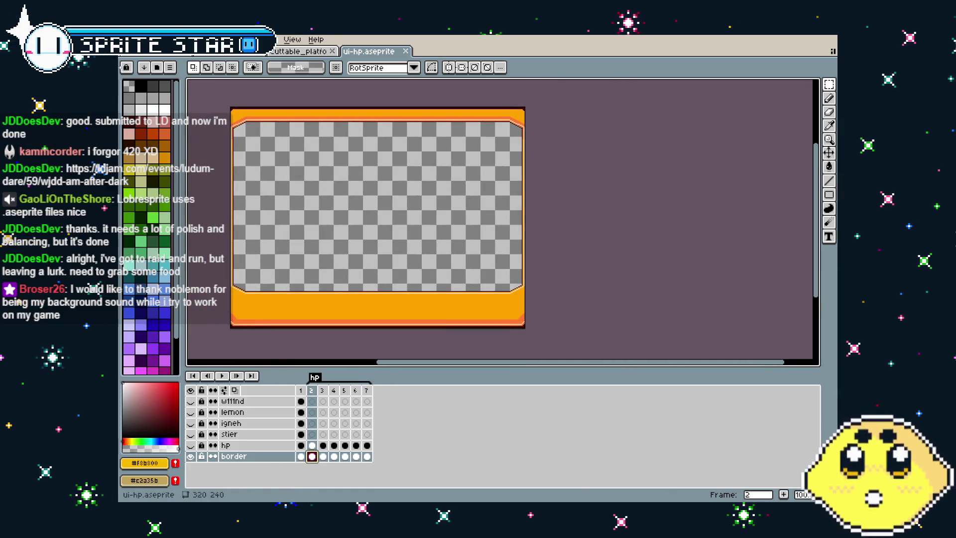
# Open the Export As settings for the sprite from the File menu
pyautogui.click(128, 39)
pyautogui.moveTo(201, 133)
pyautogui.click(255, 130)
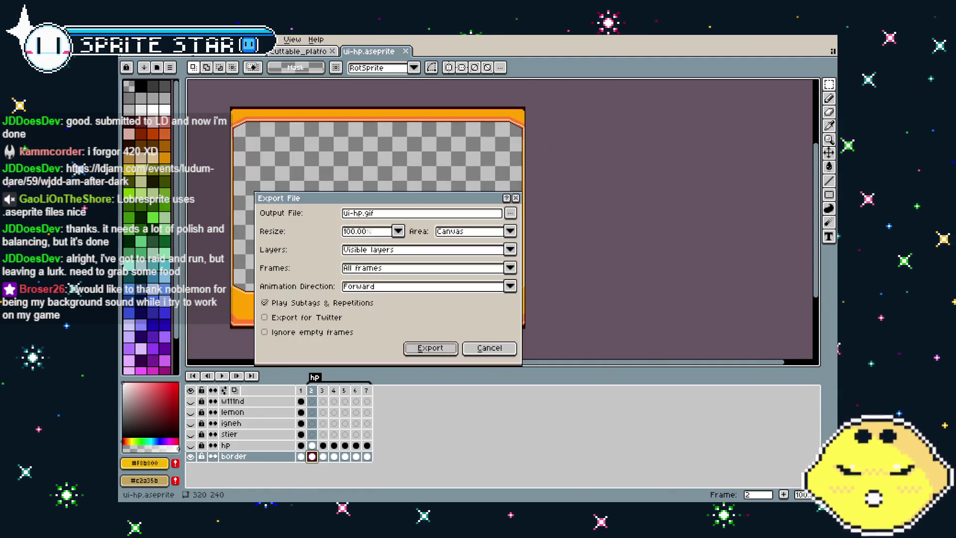
# Cancel the first export attempt and hide the border layer to isolate the health bar
pyautogui.click(388, 268)
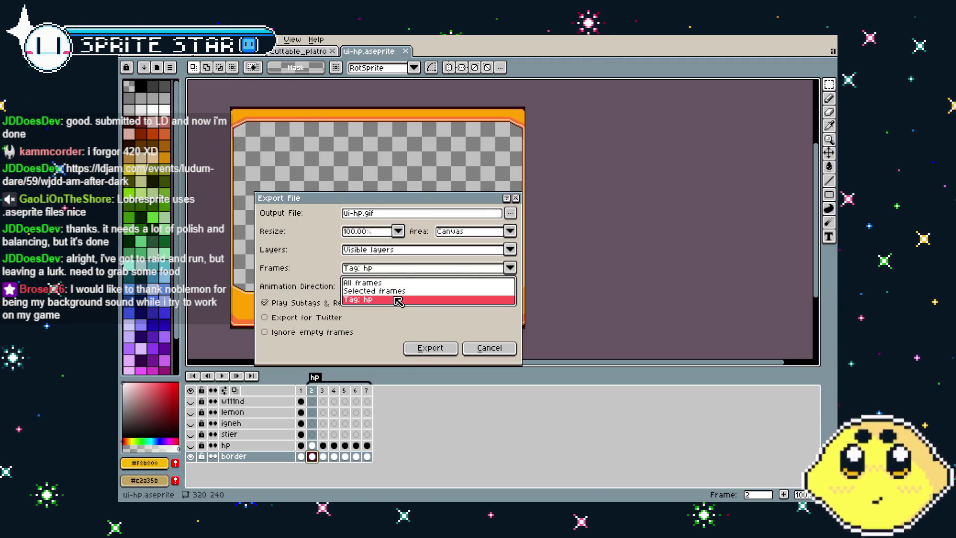
pyautogui.click(390, 288)
pyautogui.press('Escape')
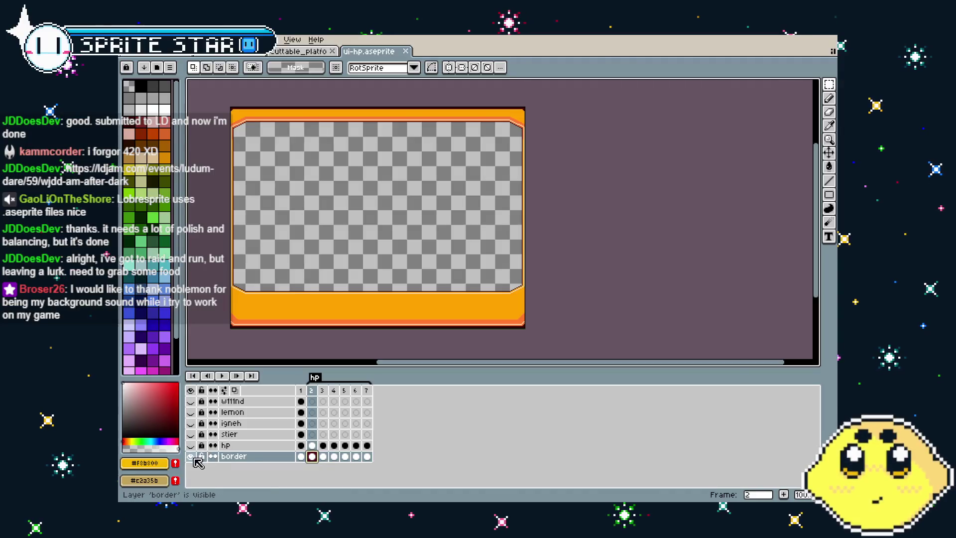
pyautogui.click(192, 456)
pyautogui.click(192, 456)
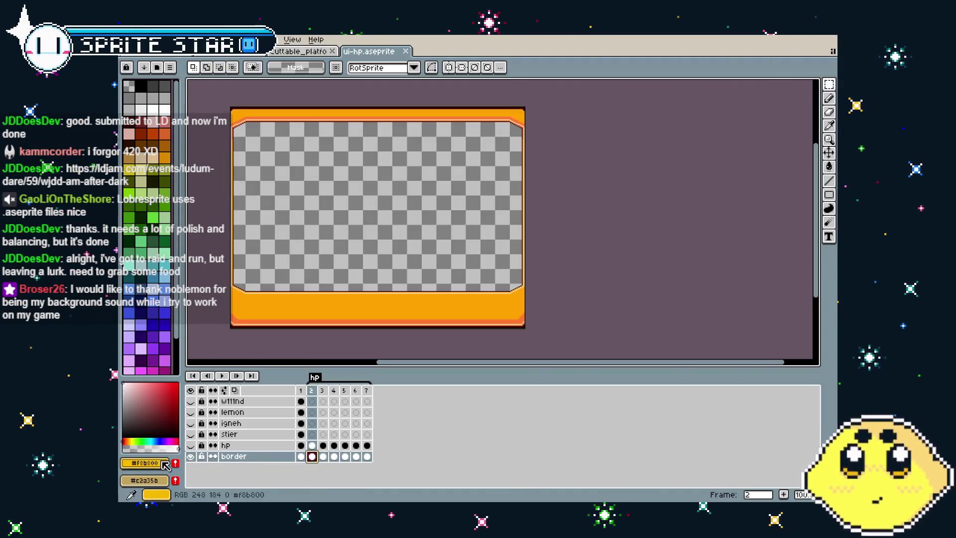
pyautogui.click(192, 456)
# Select the health bar frames 2 through 7 on the hp layer
pyautogui.click(312, 445)
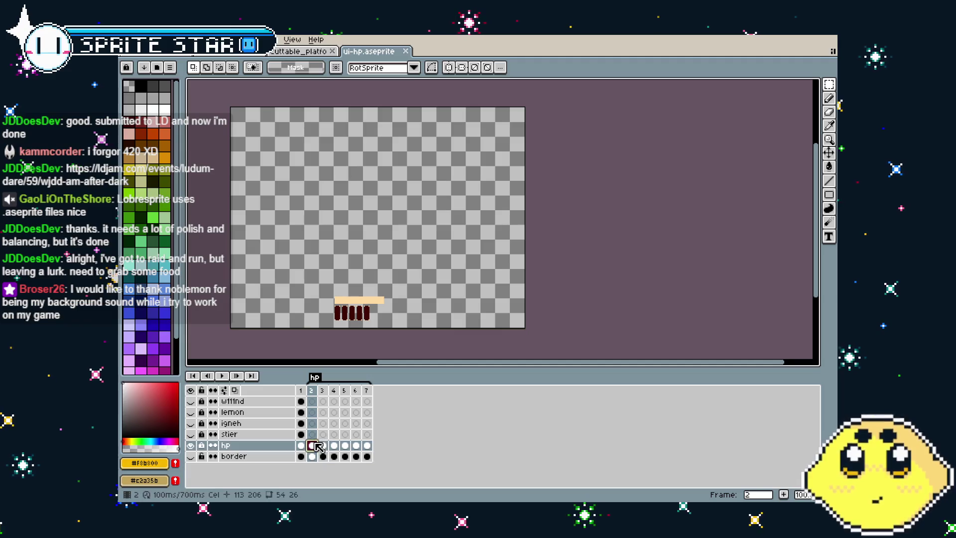
pyautogui.click(324, 445)
pyautogui.click(345, 446)
pyautogui.click(355, 446)
pyautogui.click(367, 445)
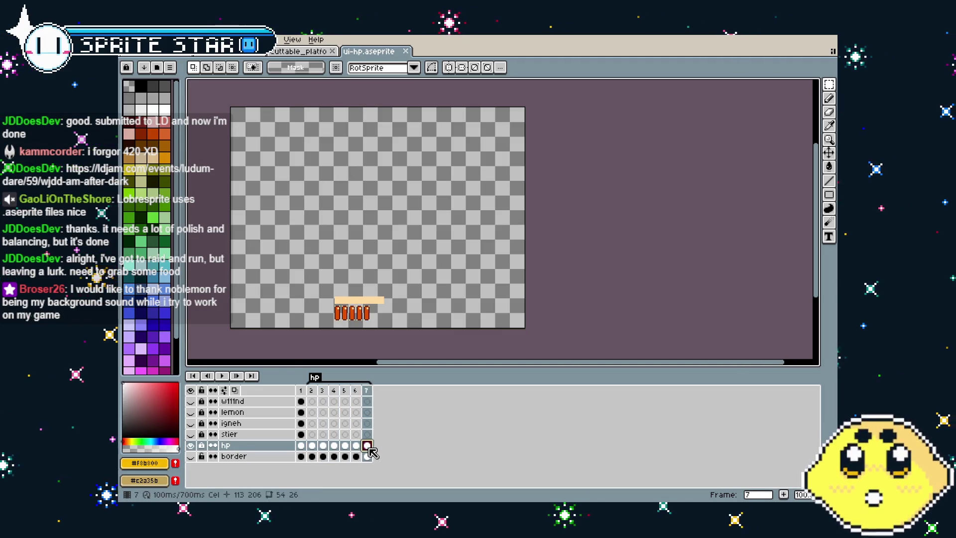
# Export the frames tagged hp as ui-hp.gif, then return to GameMaker Studio 2
pyautogui.click(128, 39)
pyautogui.moveTo(209, 130)
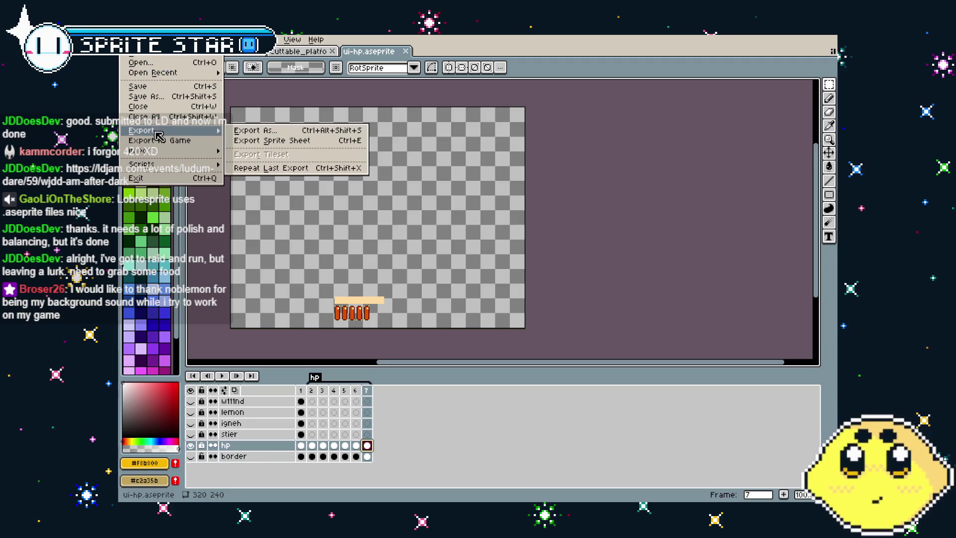
pyautogui.click(266, 132)
pyautogui.click(394, 268)
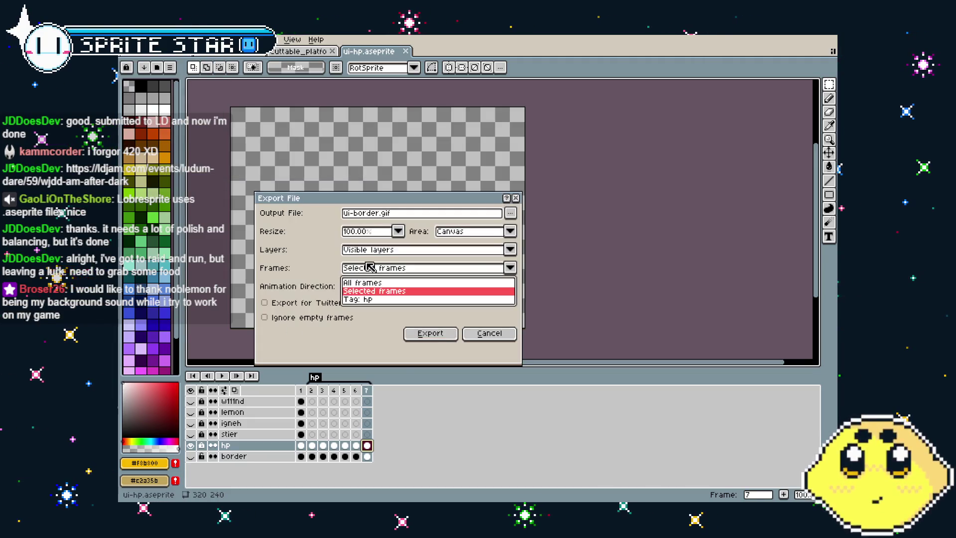
pyautogui.click(373, 300)
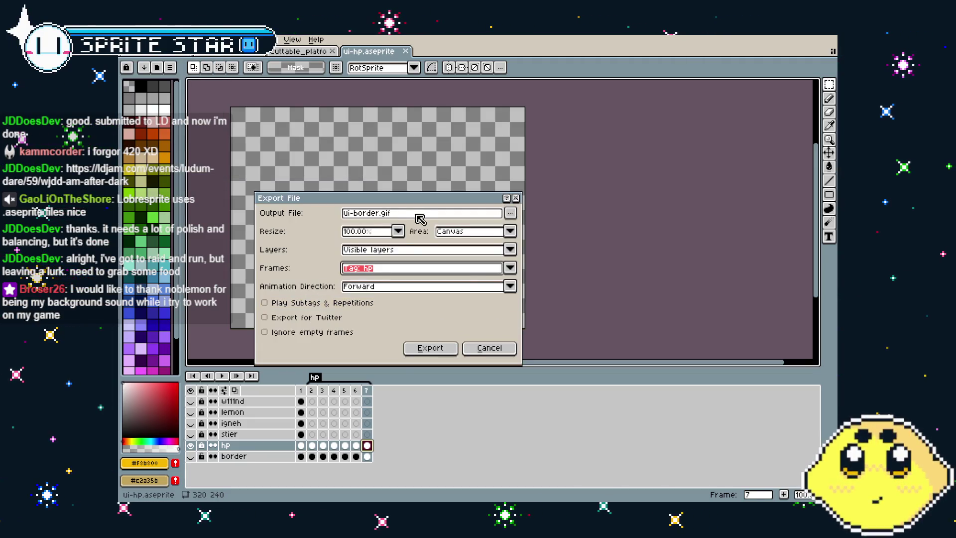
pyautogui.click(398, 213)
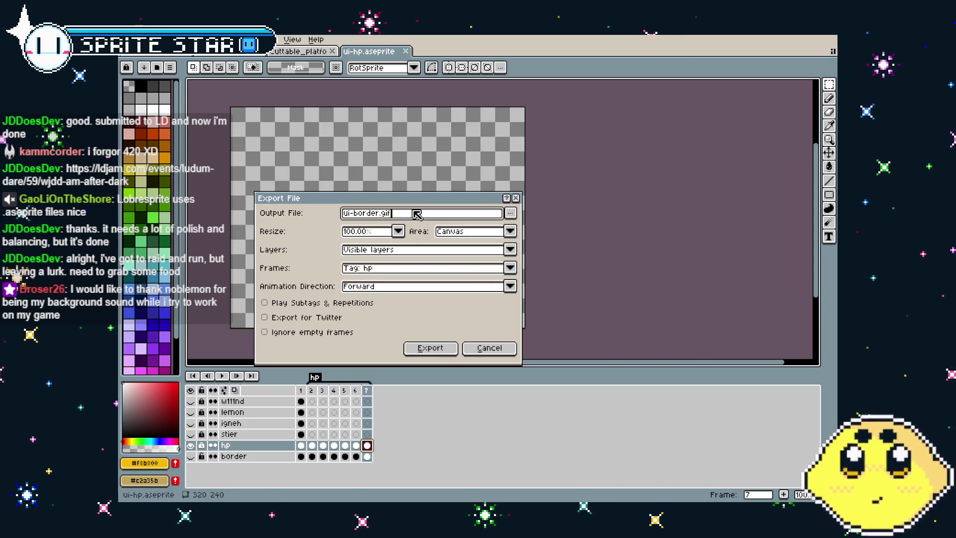
pyautogui.write('ui')
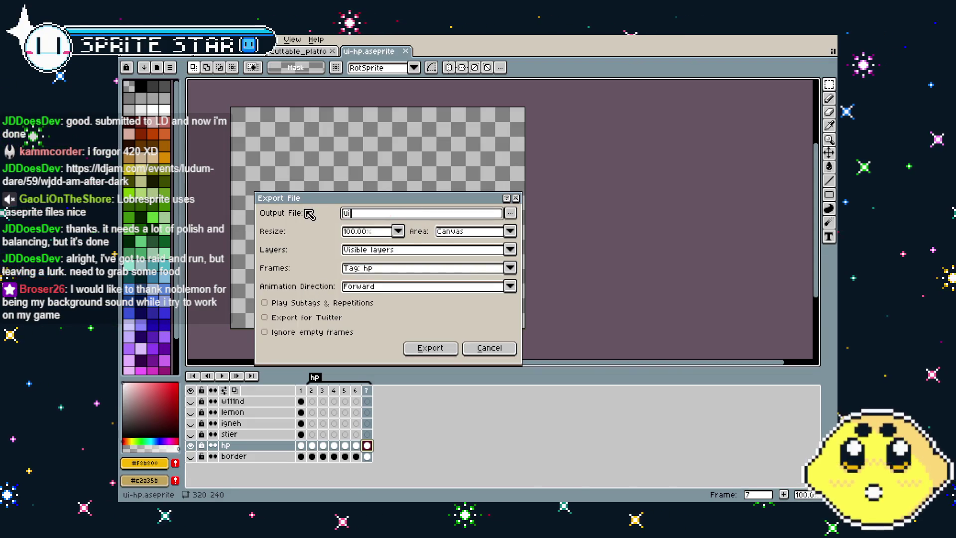
pyautogui.write('-hp')
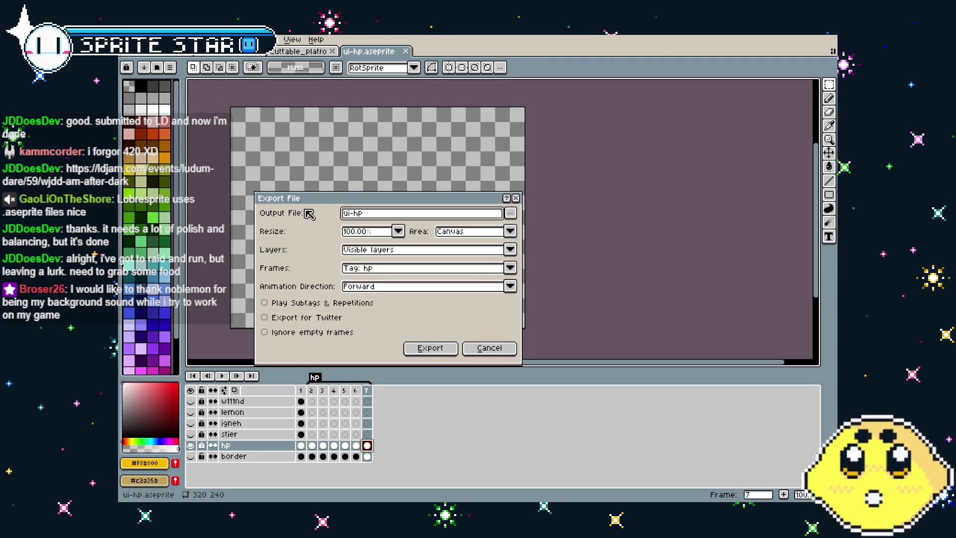
pyautogui.press('Return')
pyautogui.press('Return')
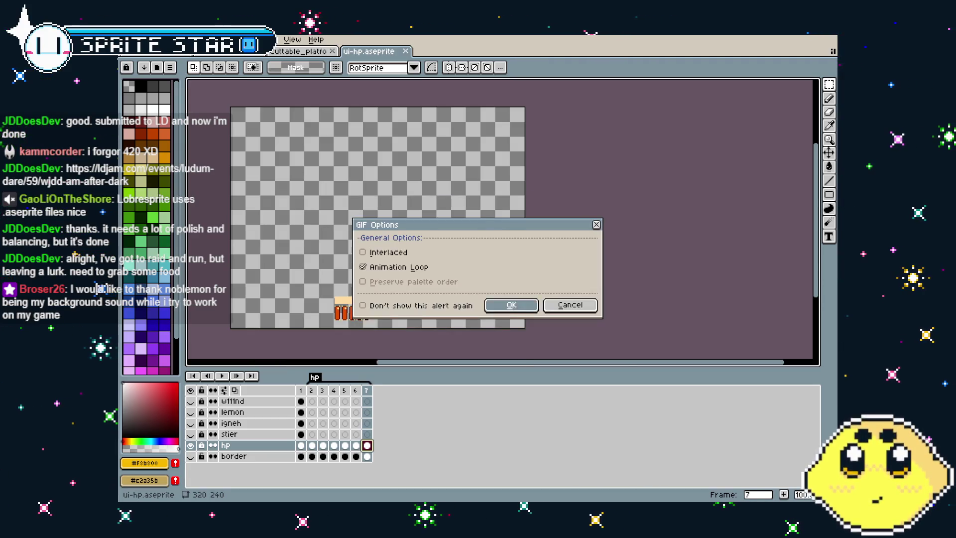
pyautogui.press('Return')
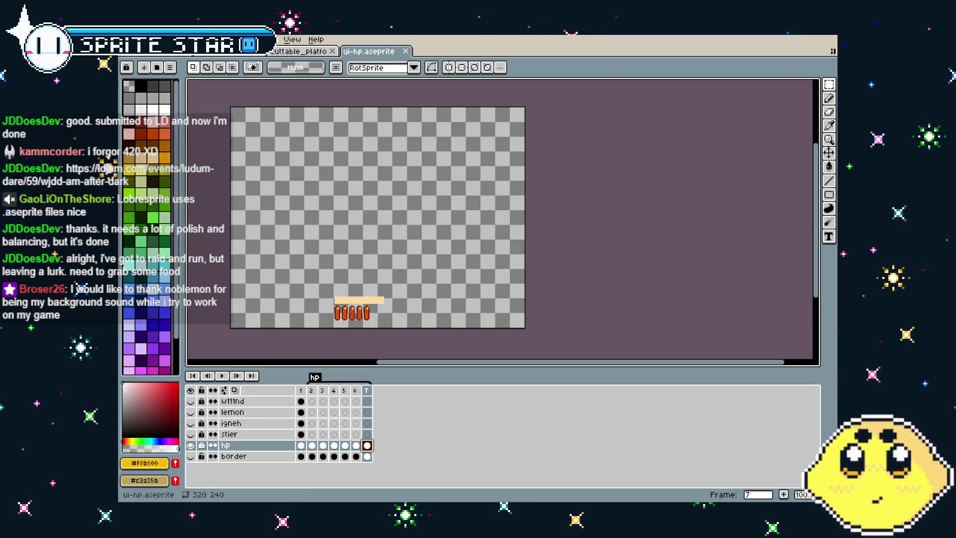
pyautogui.hotkey('alt', 'Tab')
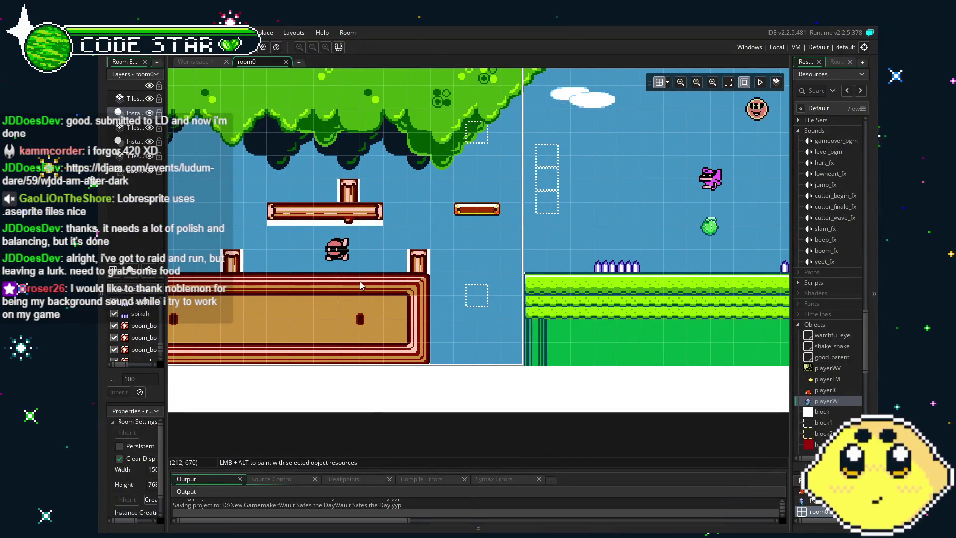
# Pan the room view and scroll the Resources tree up to the sprite list
pyautogui.moveTo(359, 280)
pyautogui.mouseDown()
pyautogui.moveTo(432, 296)
pyautogui.moveTo(474, 319)
pyautogui.mouseUp()
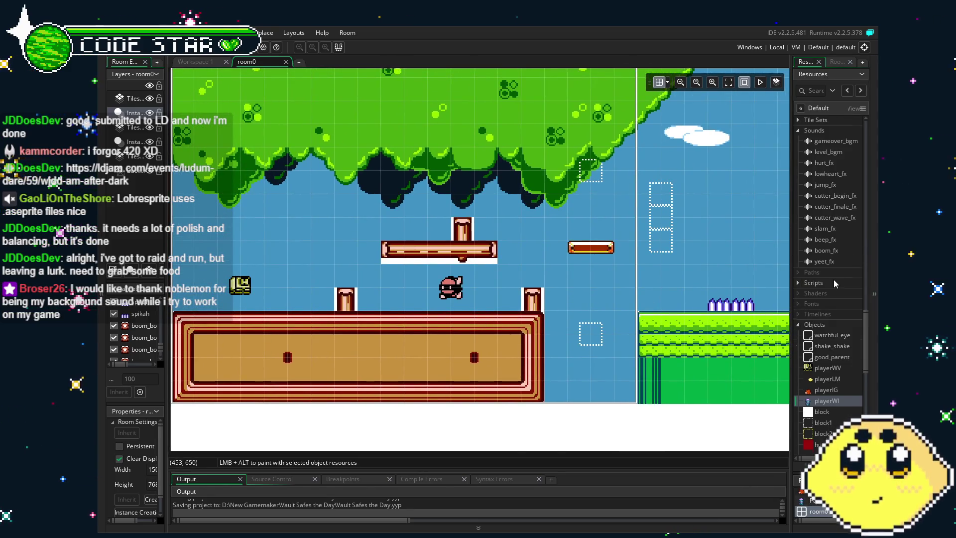
pyautogui.scroll(1, 834, 280)
pyautogui.scroll(1, 834, 282)
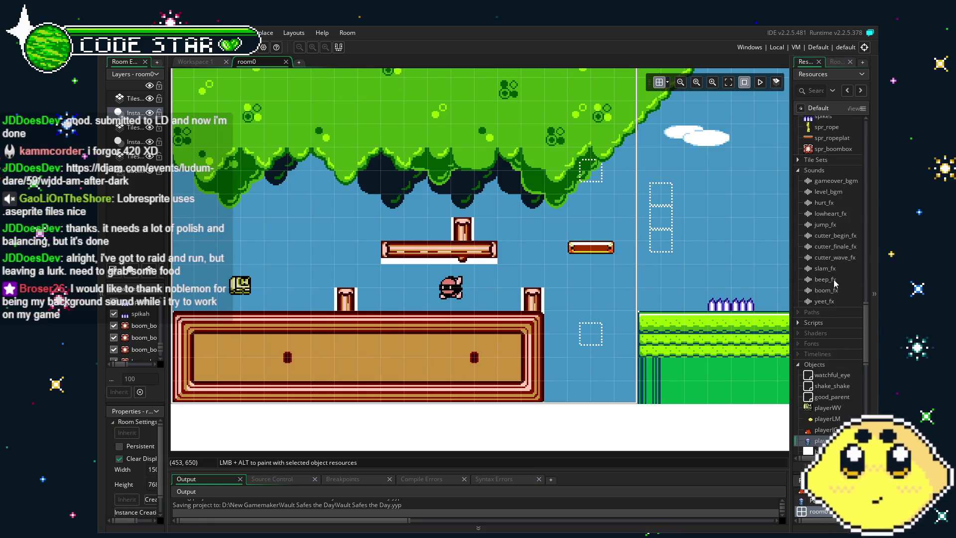
pyautogui.scroll(2, 825, 324)
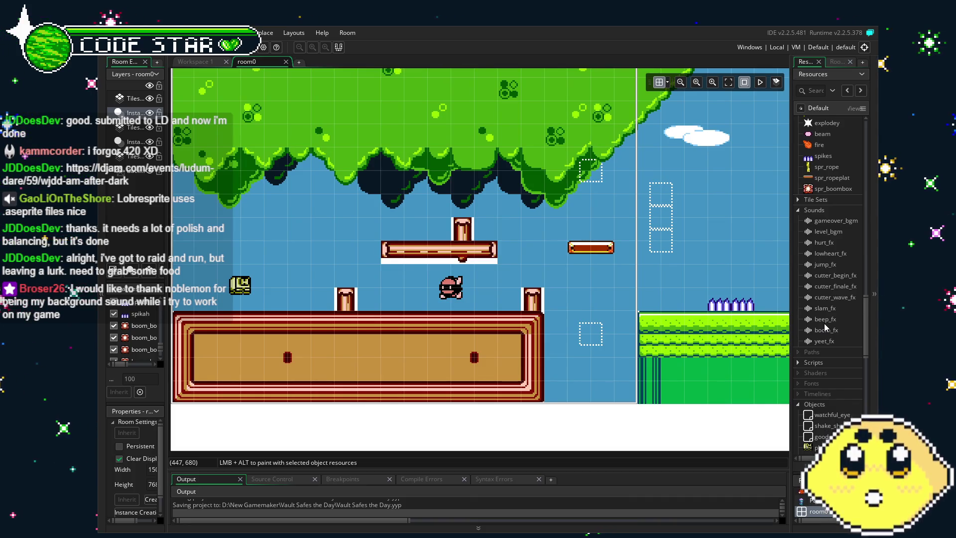
pyautogui.scroll(-1, 561, 302)
pyautogui.scroll(2, 612, 301)
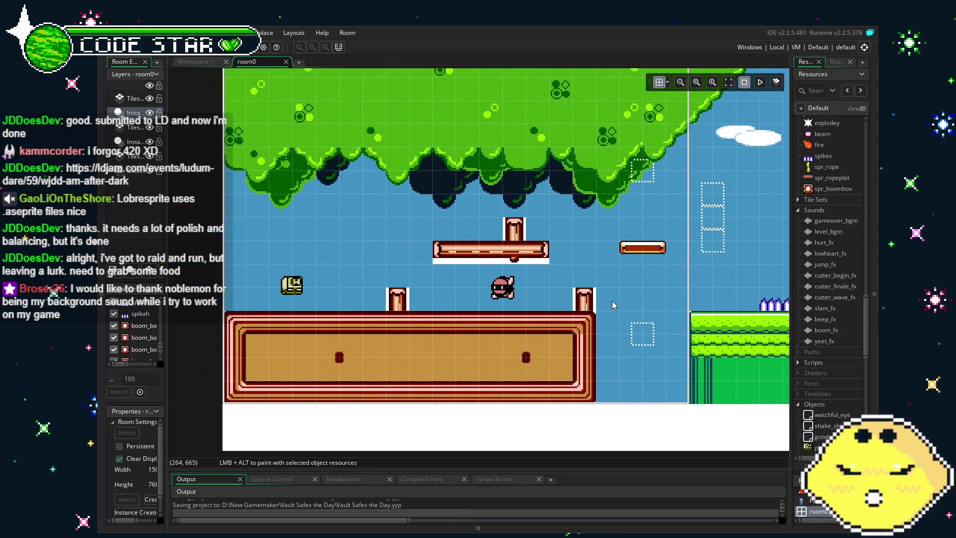
pyautogui.scroll(-1, 549, 291)
pyautogui.scroll(2, 549, 291)
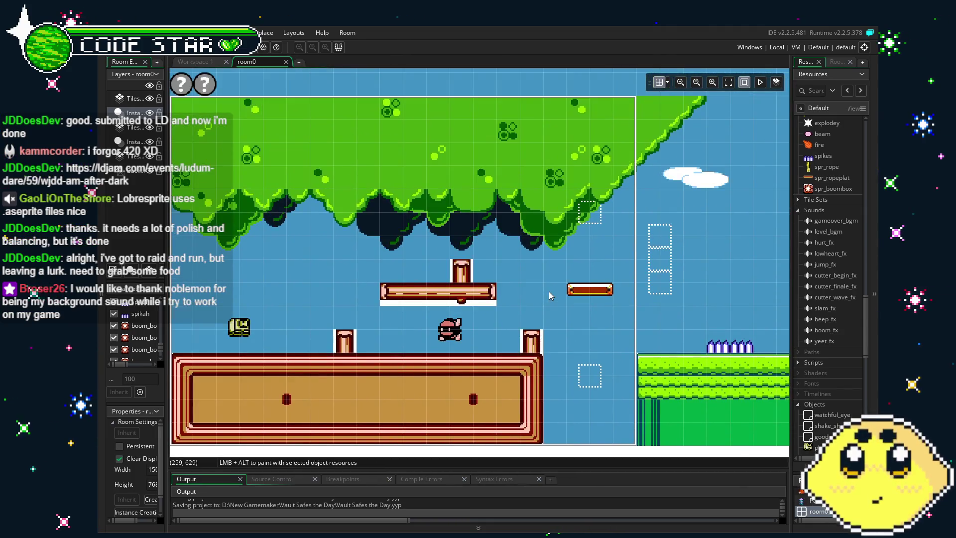
pyautogui.moveTo(549, 291); pyautogui.dragTo(510, 288)
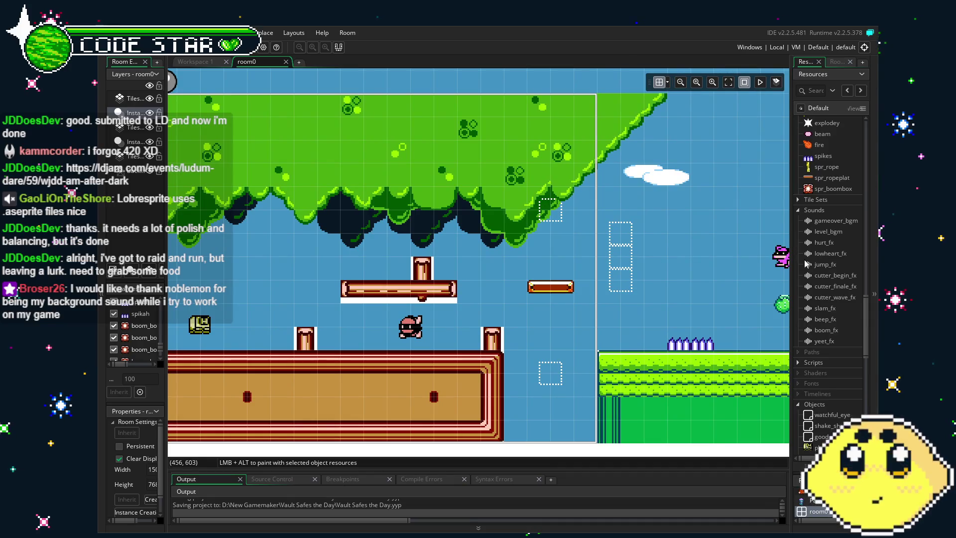
pyautogui.scroll(6, 834, 300)
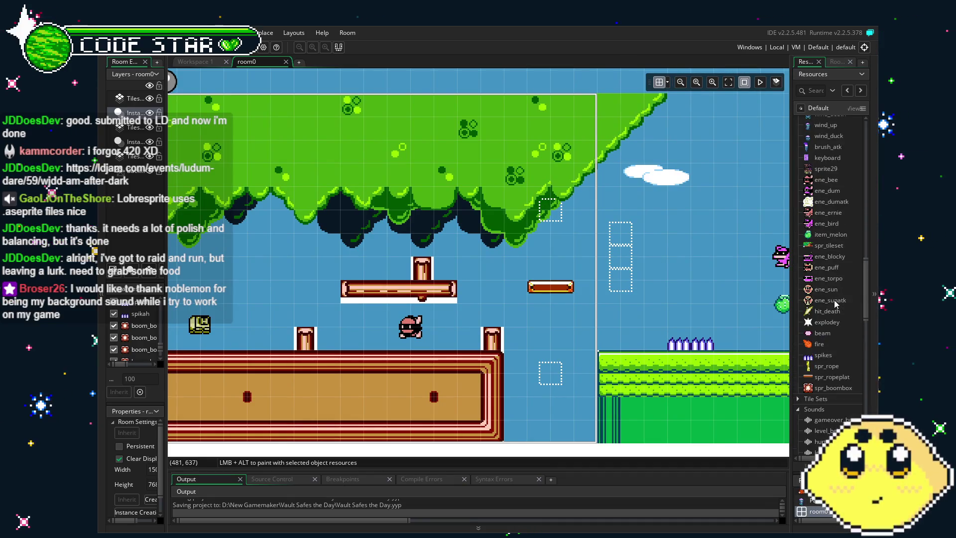
pyautogui.scroll(-1, 835, 301)
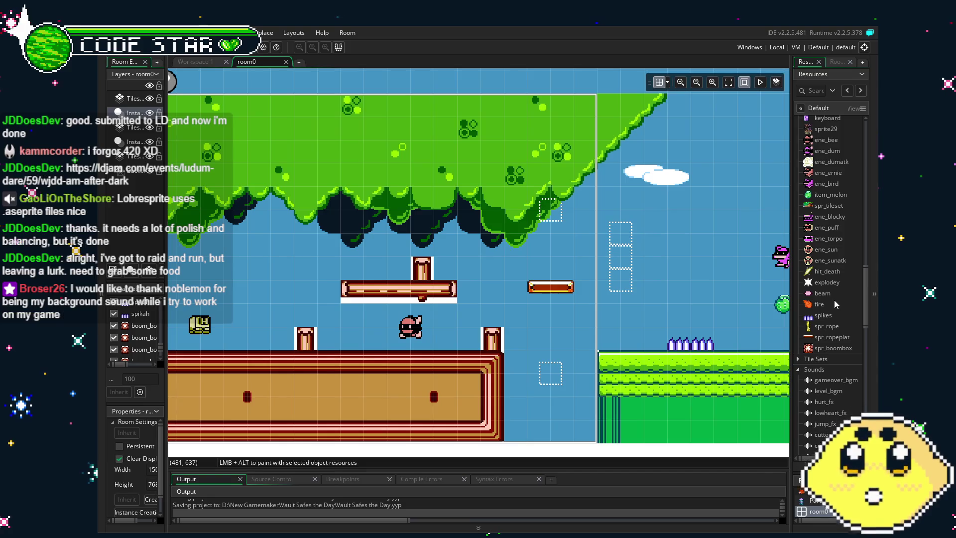
pyautogui.moveTo(493, 329); pyautogui.dragTo(553, 295)
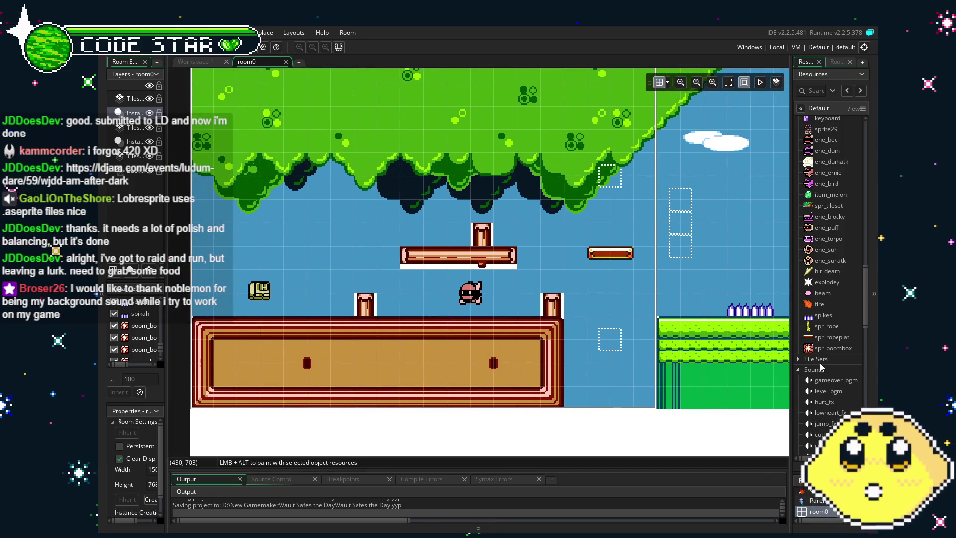
pyautogui.scroll(5, 822, 368)
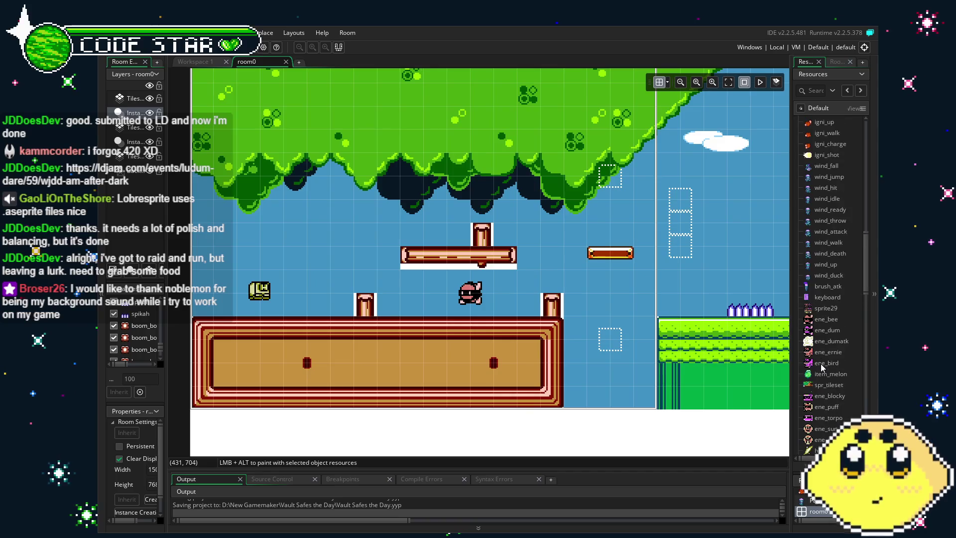
pyautogui.scroll(-10, 822, 367)
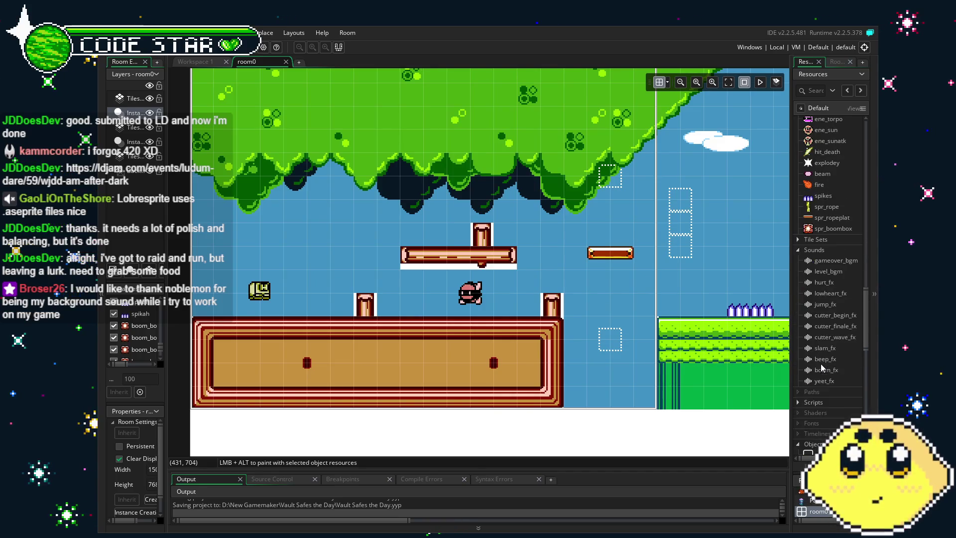
# Open the resource actions menu at spr_boombox, dismiss it, then reopen it
pyautogui.rightClick(837, 230)
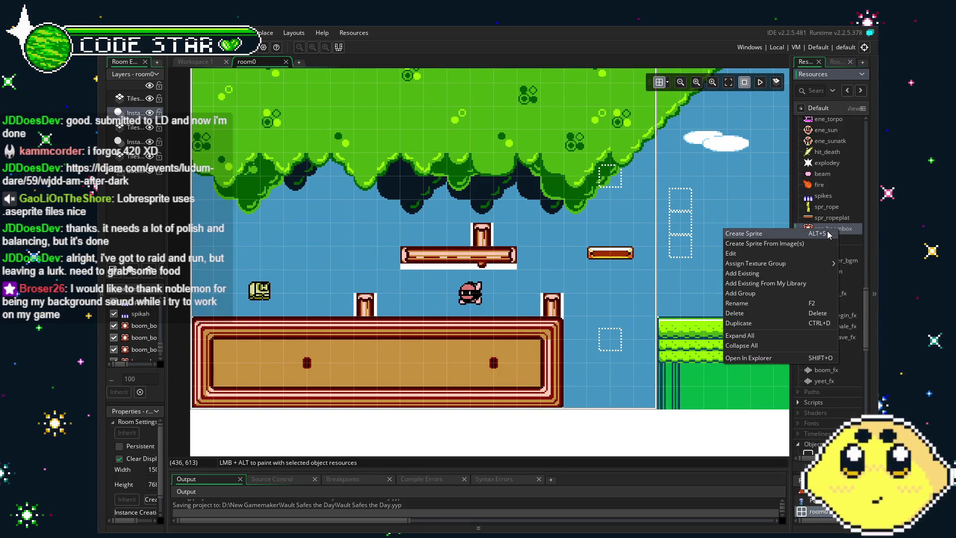
pyautogui.press('Escape')
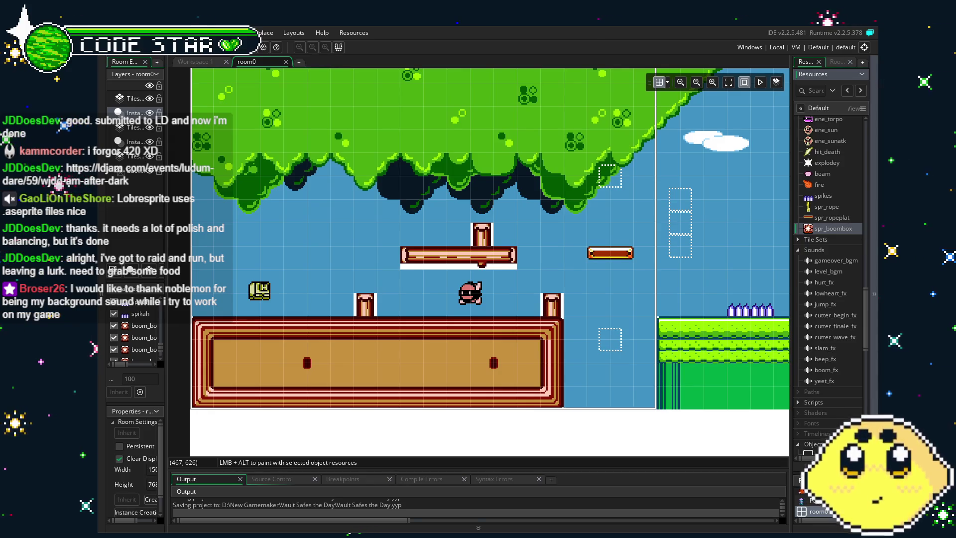
pyautogui.moveTo(477, 324)
pyautogui.mouseDown()
pyautogui.moveTo(402, 322)
pyautogui.moveTo(450, 324)
pyautogui.mouseUp()
pyautogui.rightClick(838, 230)
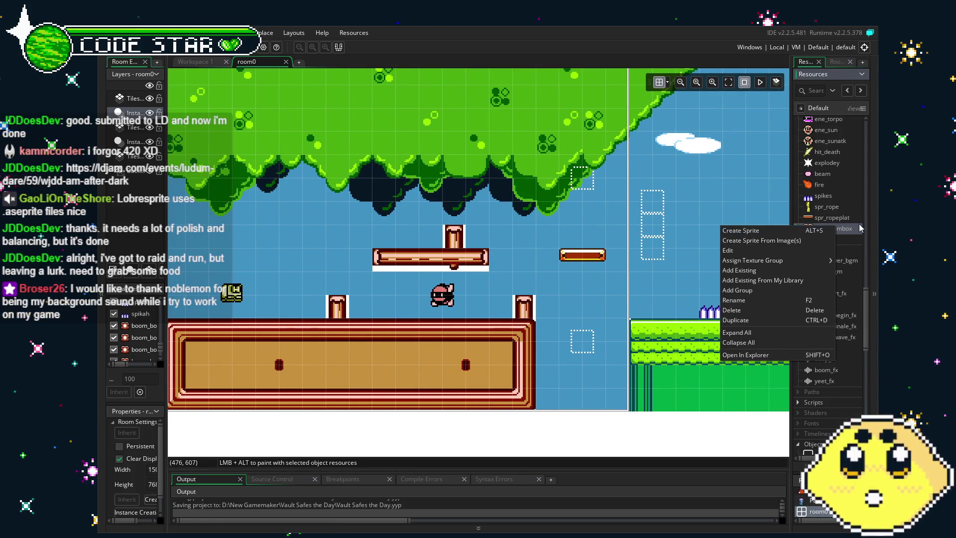
# Create a new sprite, import the 320×240 orange border image, and name it spr_uiborder
pyautogui.click(832, 229)
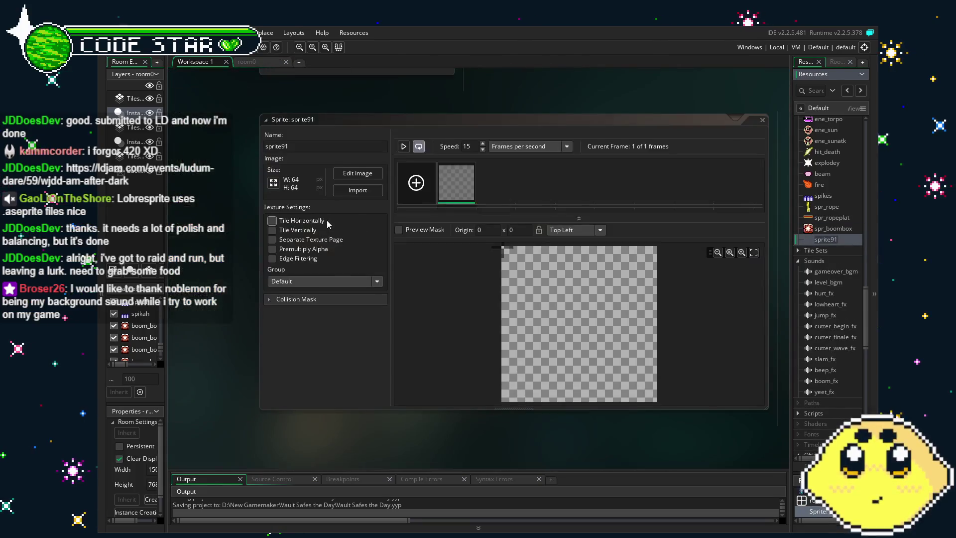
pyautogui.click(358, 197)
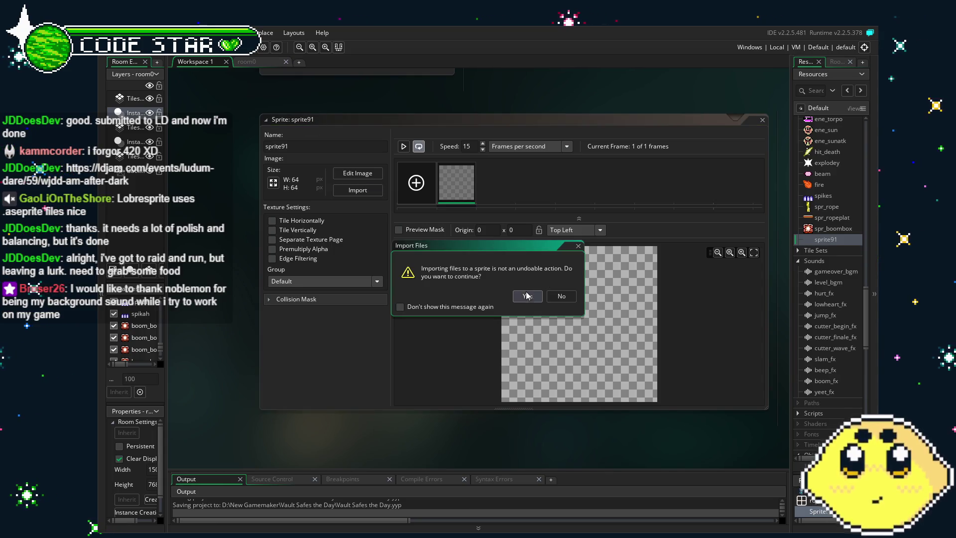
pyautogui.click(527, 296)
pyautogui.moveTo(500, 400); pyautogui.dragTo(465, 374)
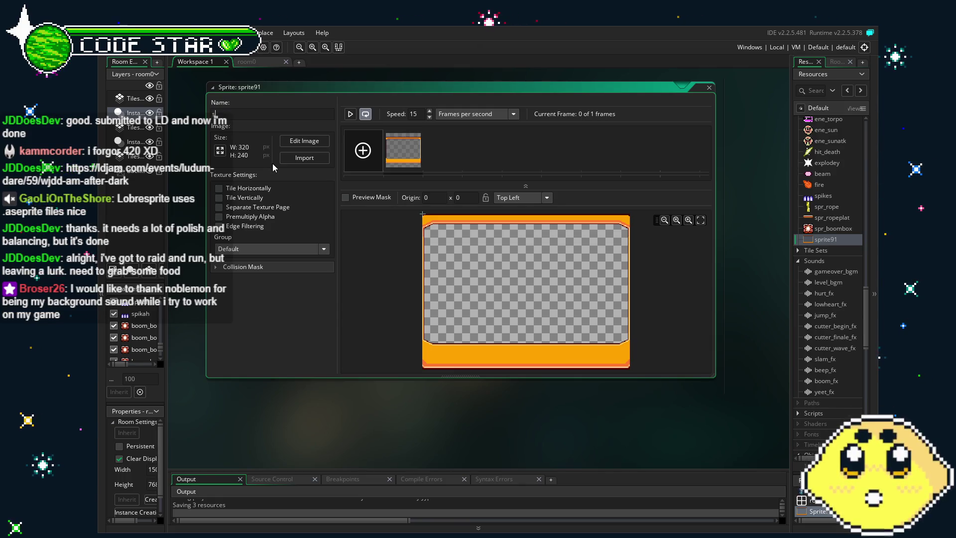
pyautogui.write('spr')
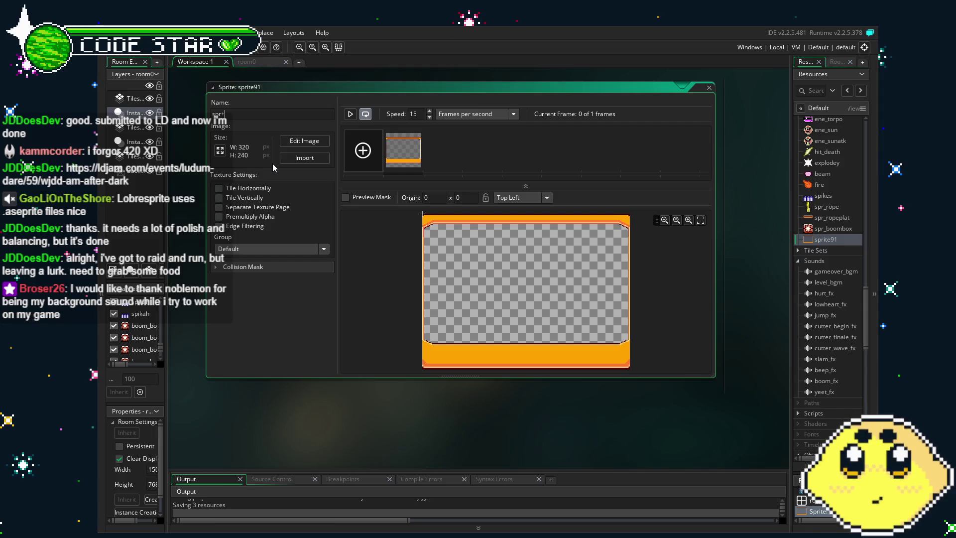
pyautogui.write('_uiborder')
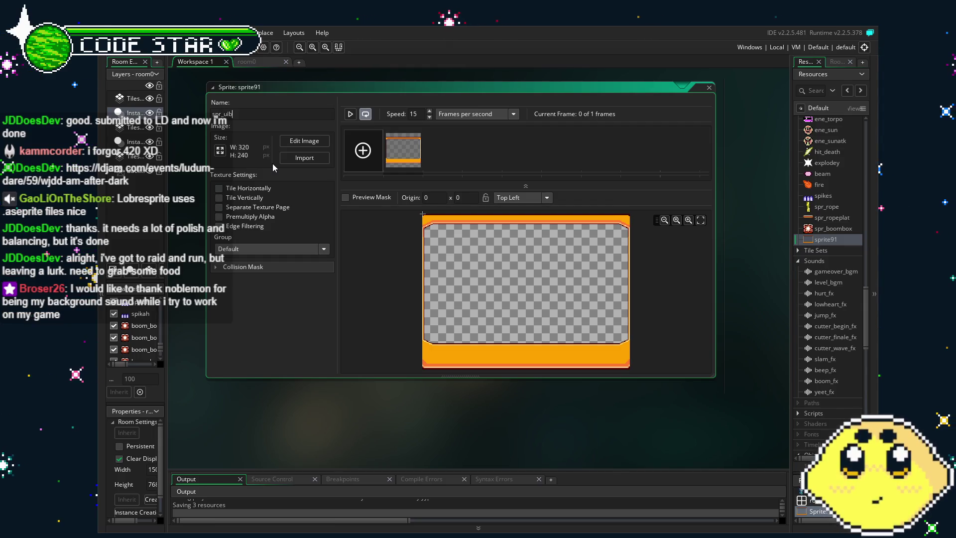
pyautogui.press('Return')
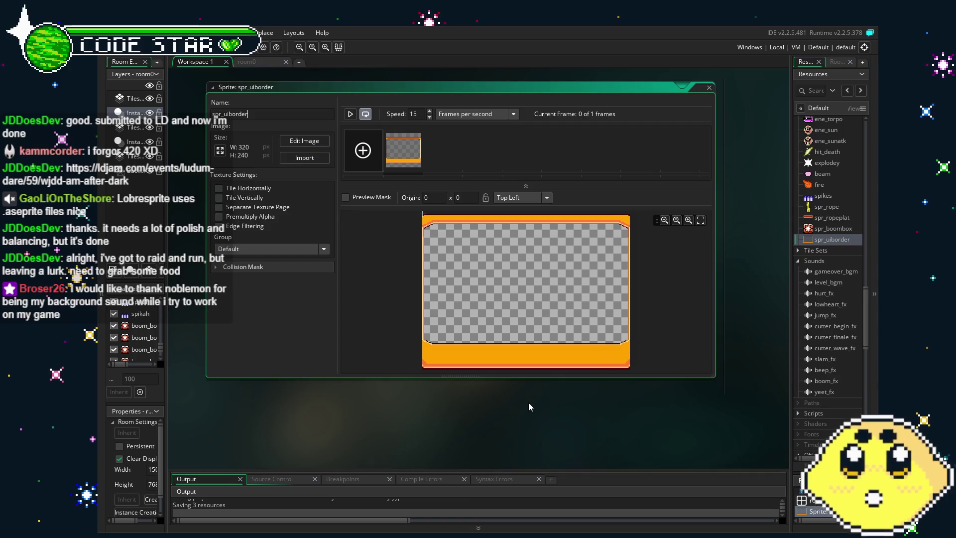
# Scroll the resource list and open the resource actions to add another sprite
pyautogui.moveTo(471, 377); pyautogui.dragTo(424, 359)
pyautogui.scroll(-15, 842, 402)
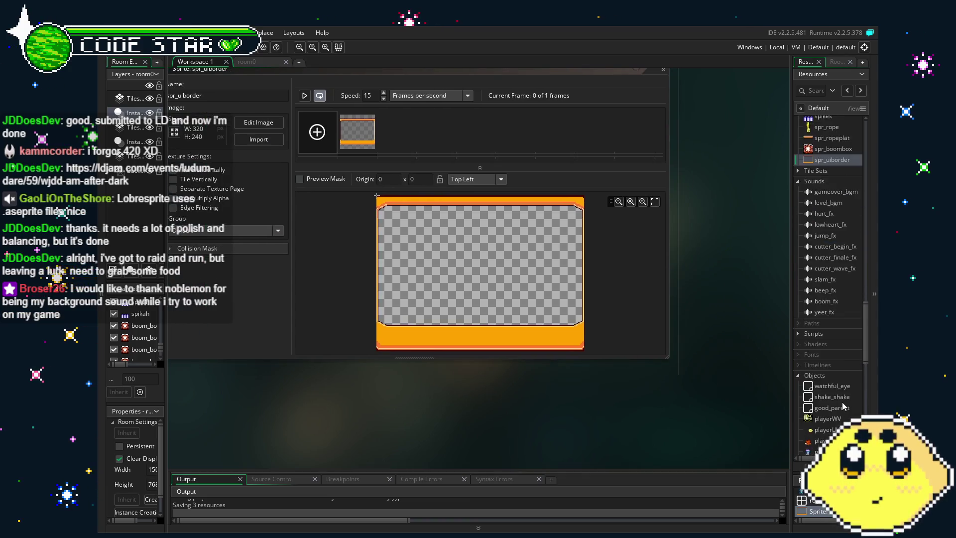
pyautogui.scroll(-2, 842, 403)
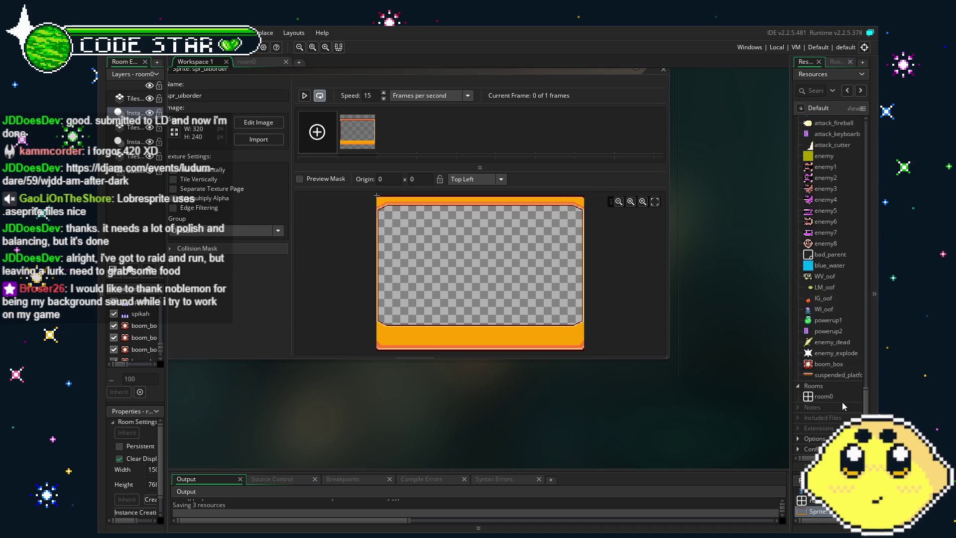
pyautogui.scroll(3, 825, 390)
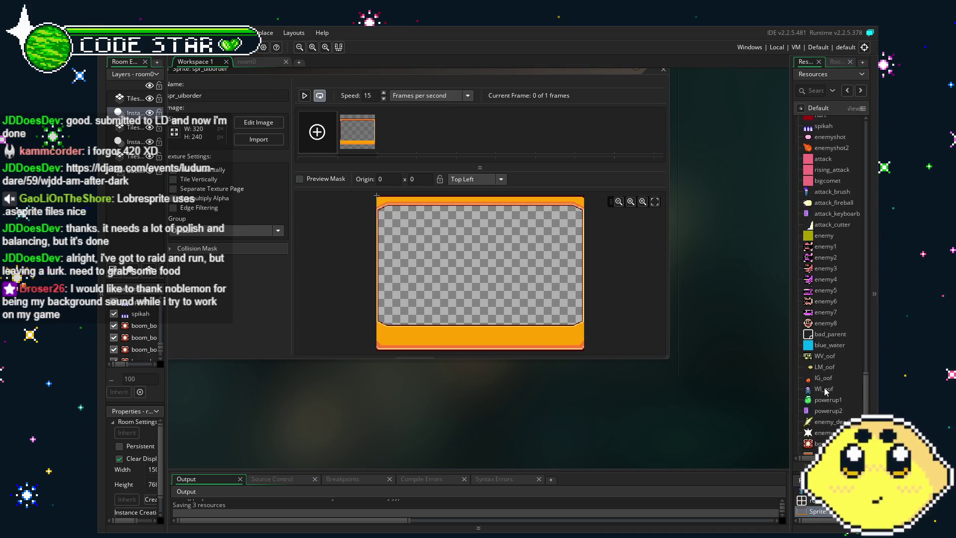
pyautogui.scroll(10, 824, 390)
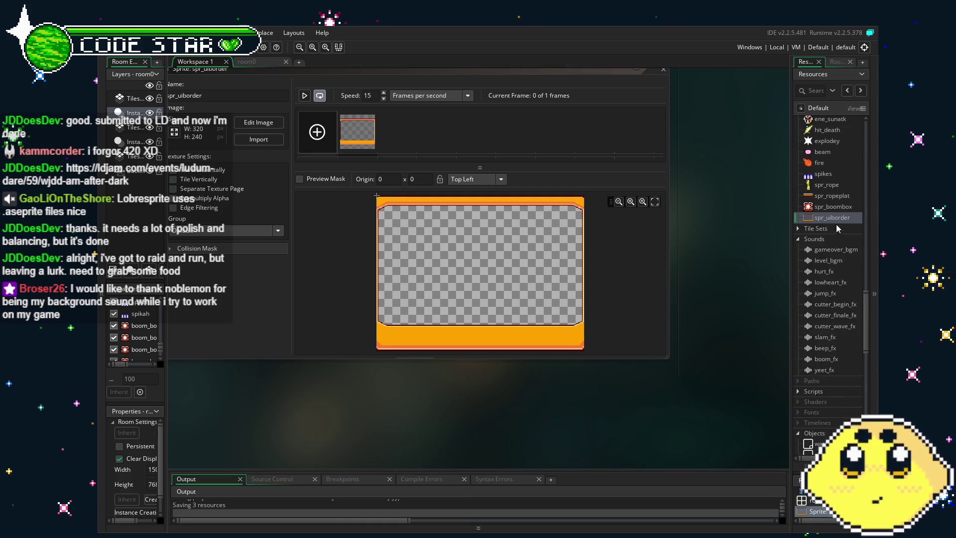
pyautogui.rightClick(842, 216)
# Create a new sprite, import the six health-bar frames, and preview the later frames
pyautogui.click(777, 219)
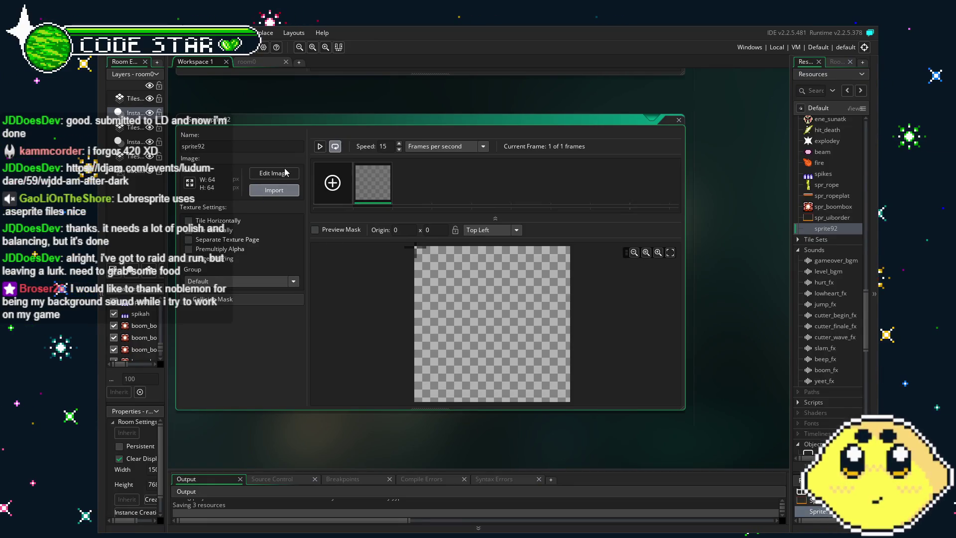
pyautogui.click(274, 190)
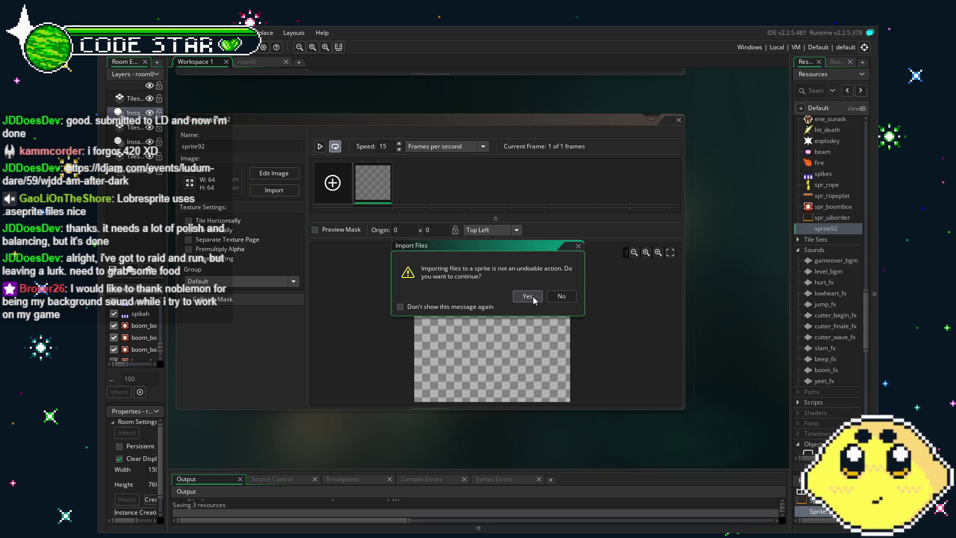
pyautogui.click(528, 295)
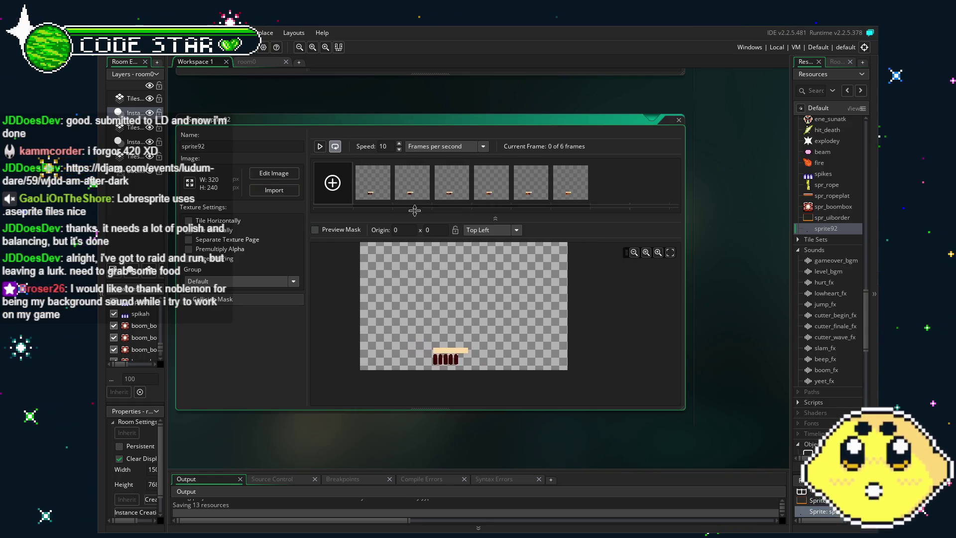
pyautogui.click(452, 188)
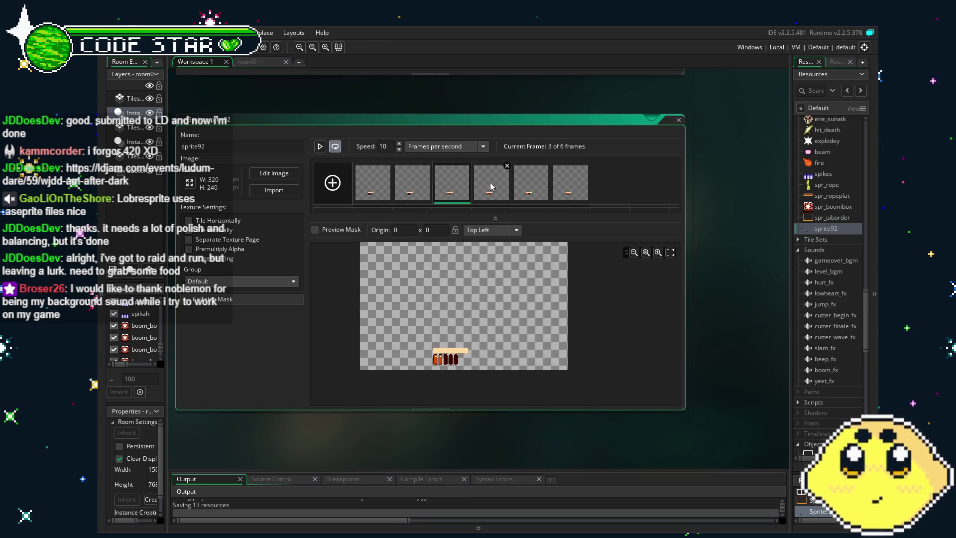
pyautogui.click(530, 189)
pyautogui.click(574, 190)
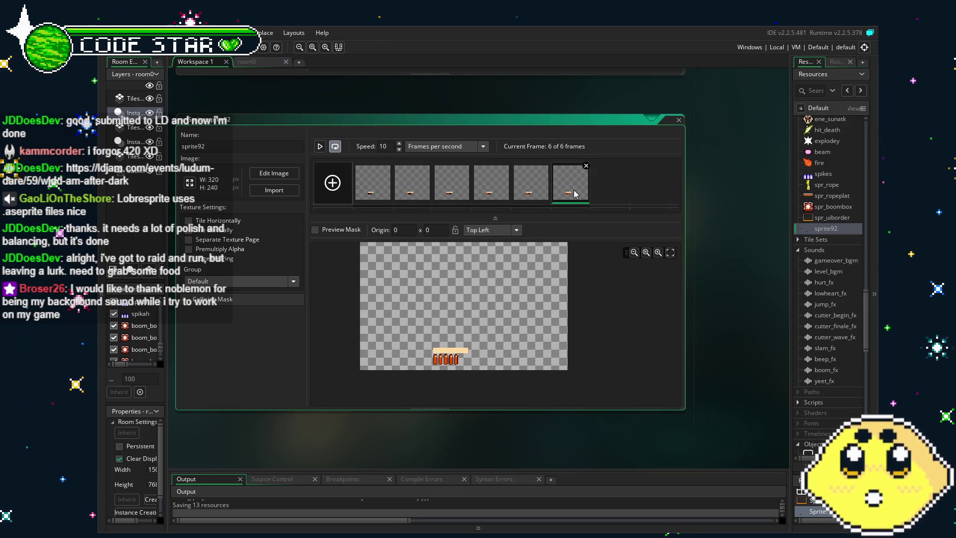
# Step back through the frames to the fully filled one and rename the sprite spr_hp
pyautogui.scroll(5, 480, 369)
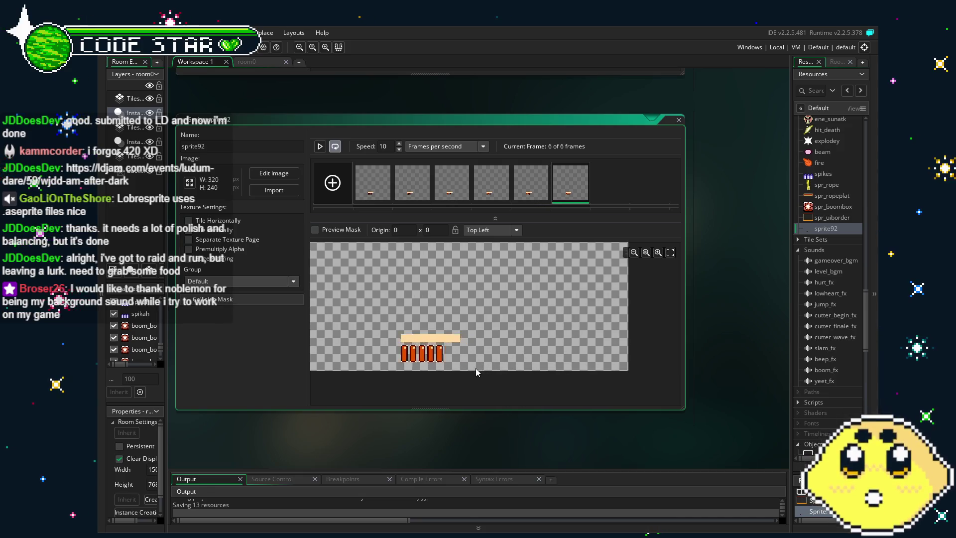
pyautogui.click(533, 194)
pyautogui.click(482, 194)
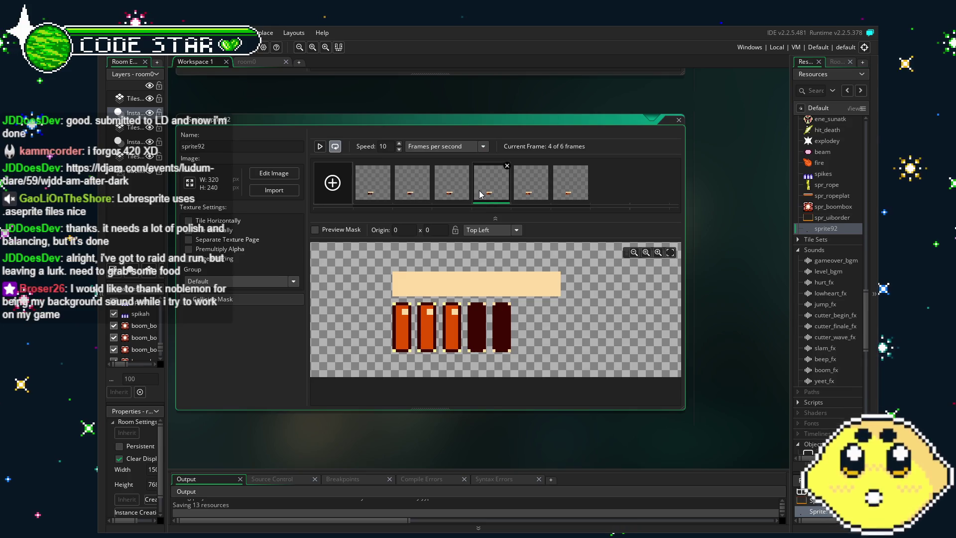
pyautogui.click(447, 192)
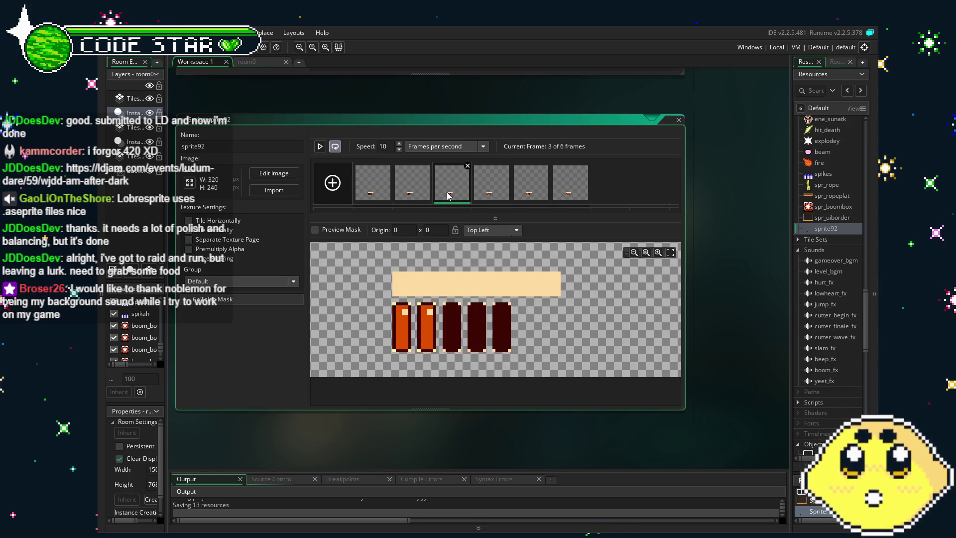
pyautogui.click(403, 197)
pyautogui.click(375, 197)
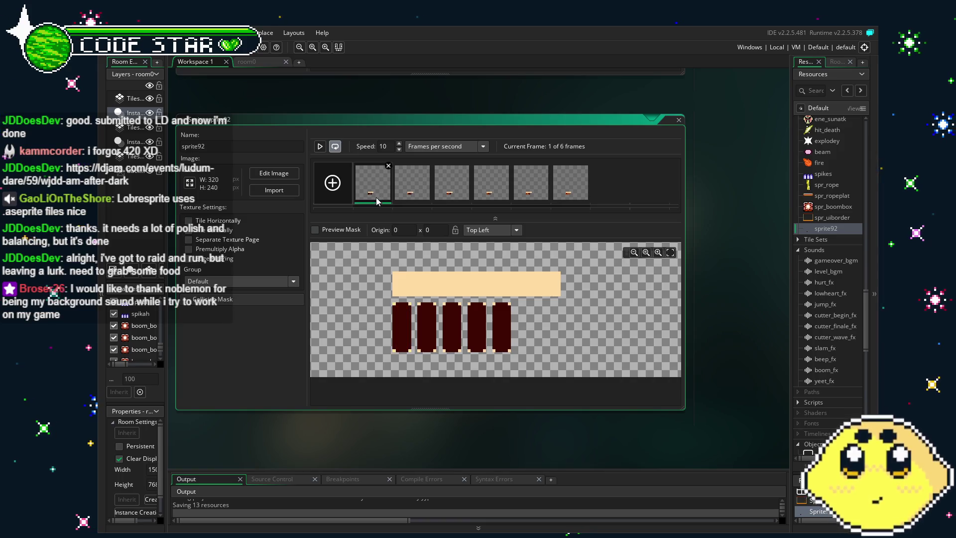
pyautogui.click(573, 187)
pyautogui.scroll(-3, 561, 328)
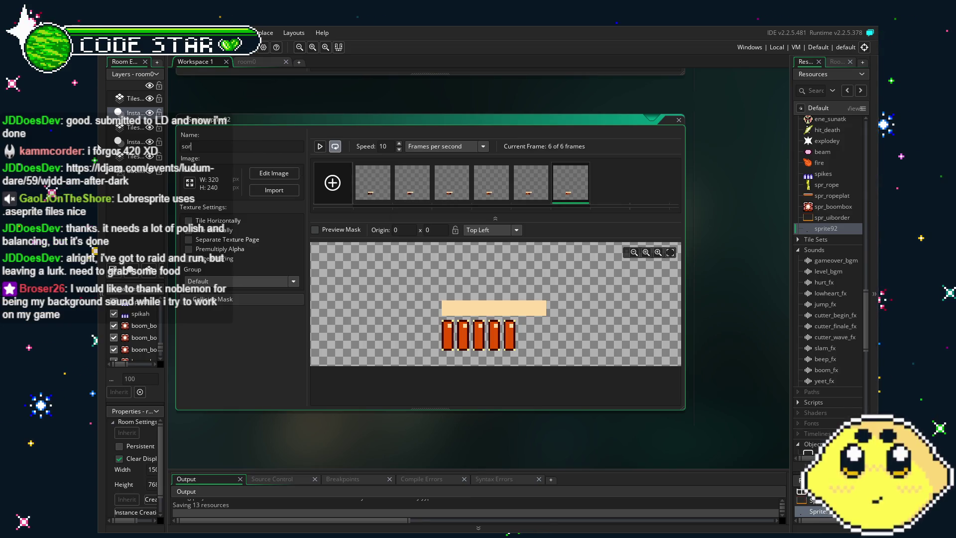
pyautogui.write('_hp')
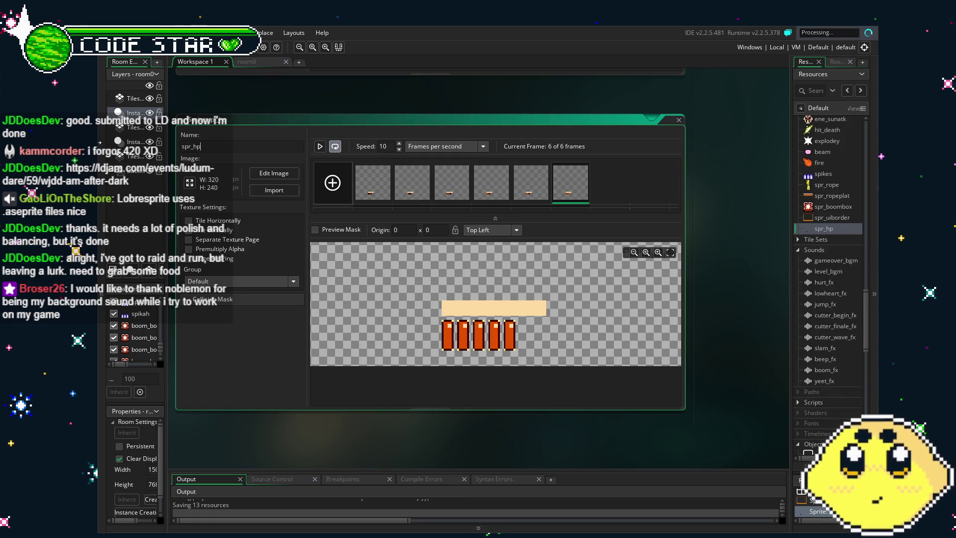
# Open the watchful_eye object from the Objects folder in the Resources tree
pyautogui.moveTo(381, 460); pyautogui.dragTo(352, 448)
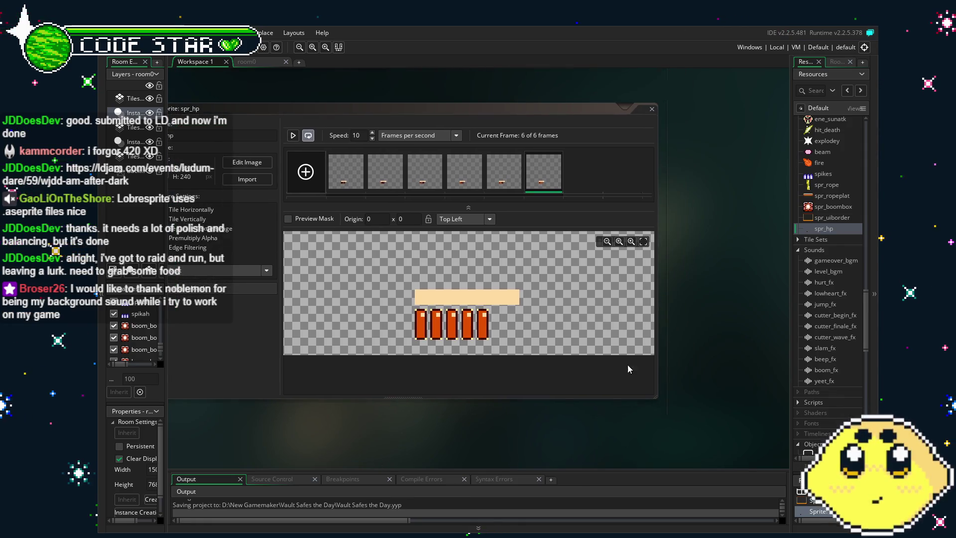
pyautogui.scroll(-5, 809, 306)
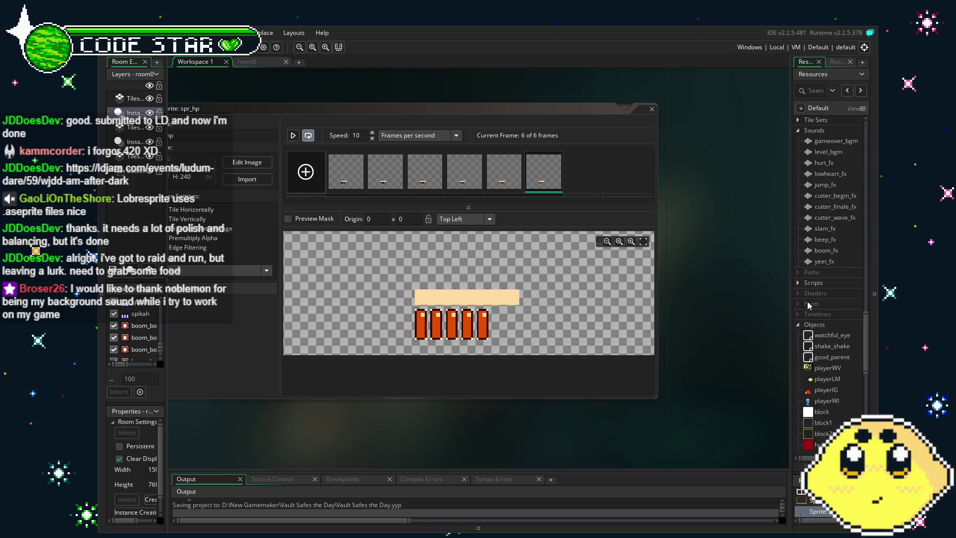
pyautogui.scroll(-10, 824, 242)
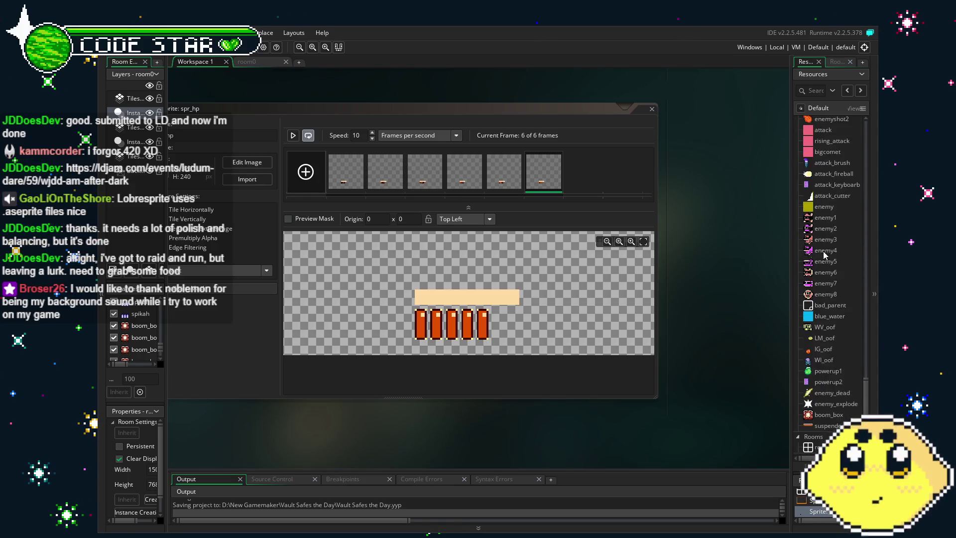
pyautogui.scroll(8, 840, 369)
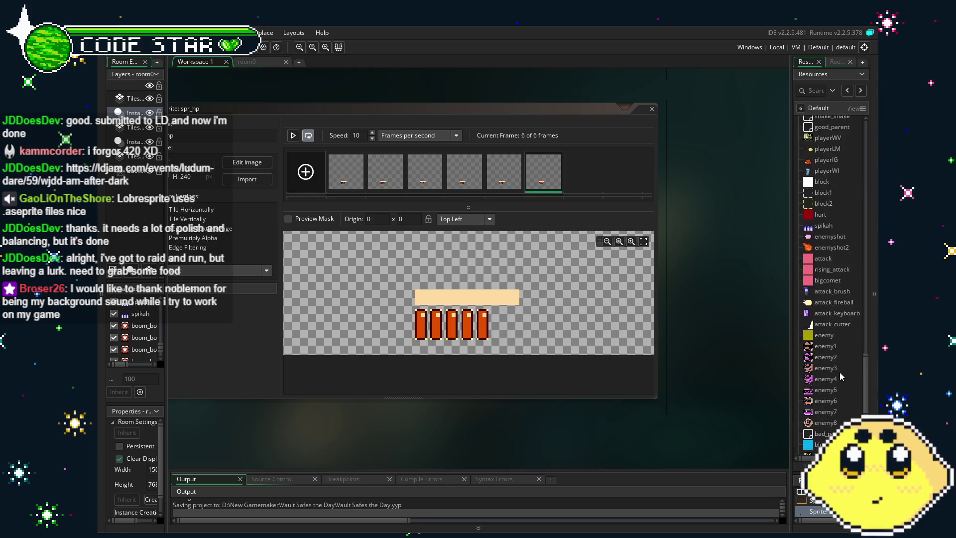
pyautogui.rightClick(825, 295)
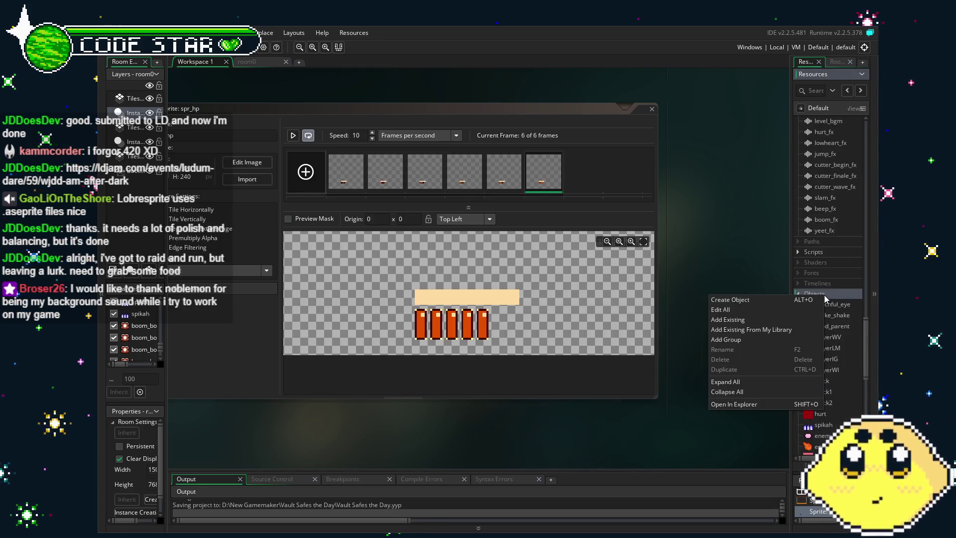
pyautogui.press('Escape')
pyautogui.doubleClick(830, 304)
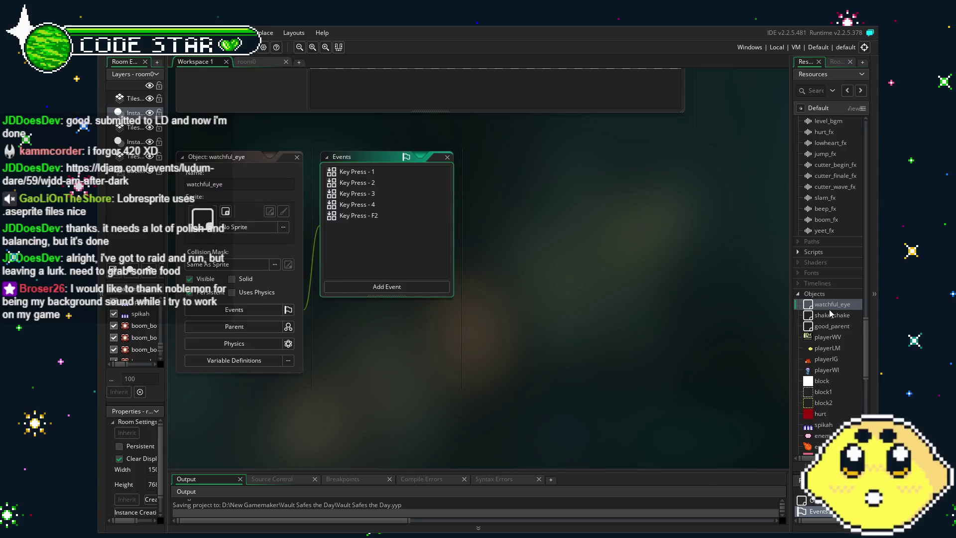
pyautogui.click(377, 288)
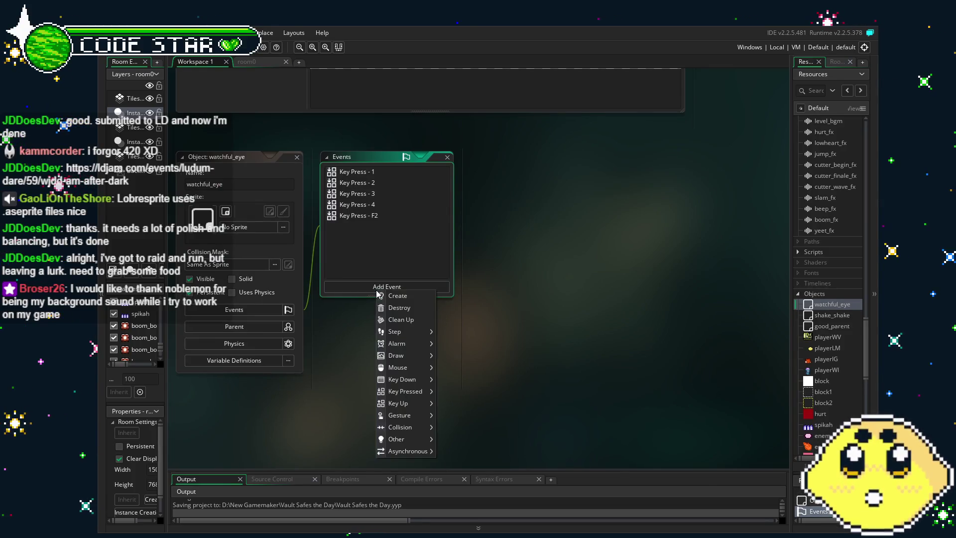
# Add a Draw > Draw GUI event to watchful_eye
pyautogui.moveTo(415, 404)
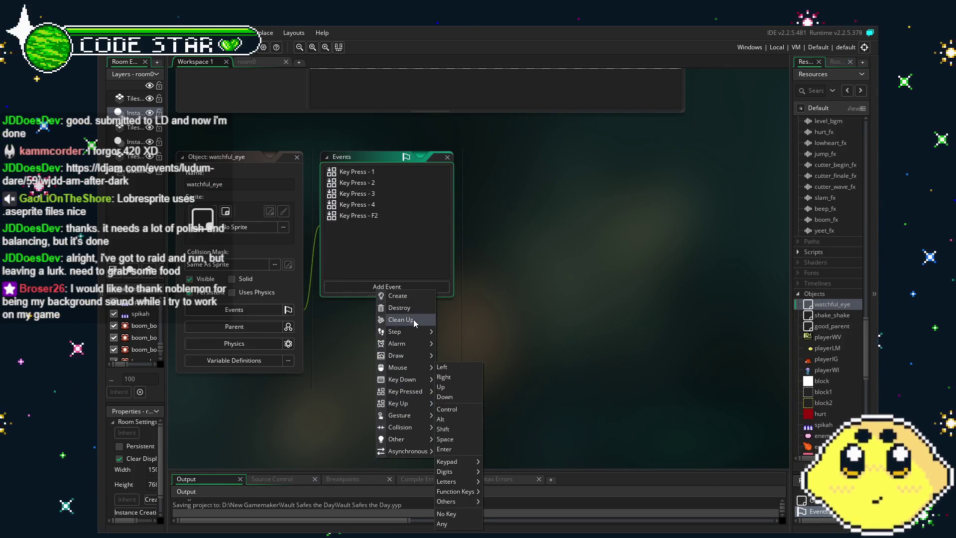
pyautogui.moveTo(430, 355)
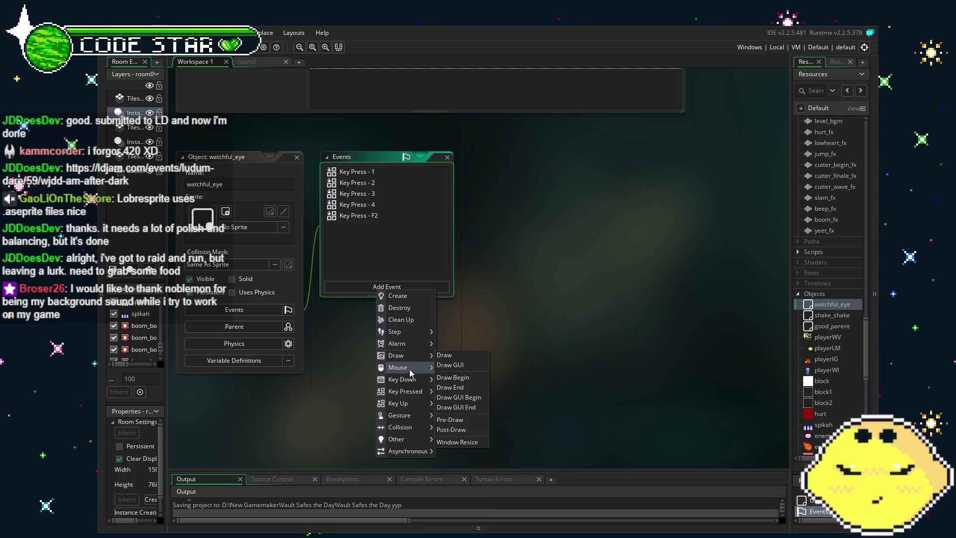
pyautogui.click(447, 366)
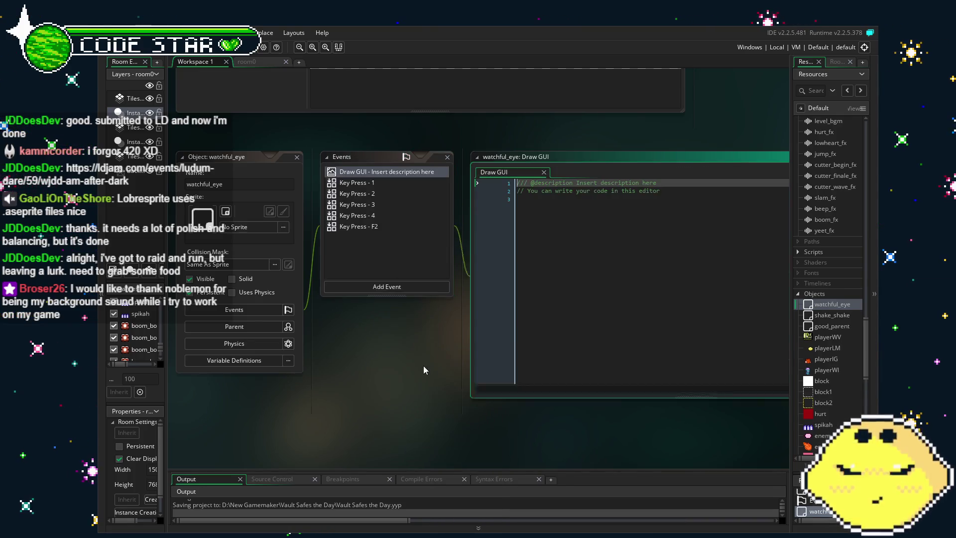
# Write draw_sprite(spr_uiborder,0,x+0,y+0); in the Draw GUI code and save it
pyautogui.write('s')
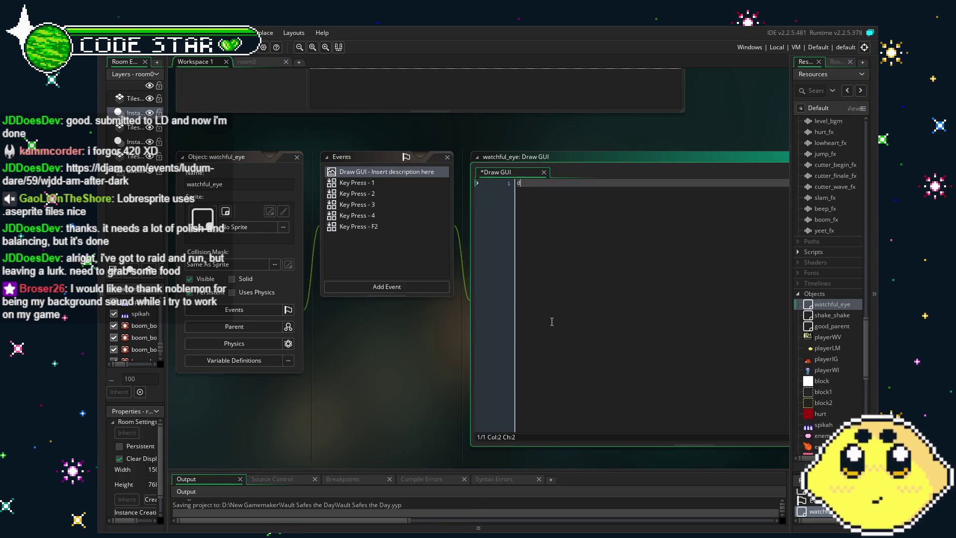
pyautogui.press('BackSpace')
pyautogui.write('draw)')
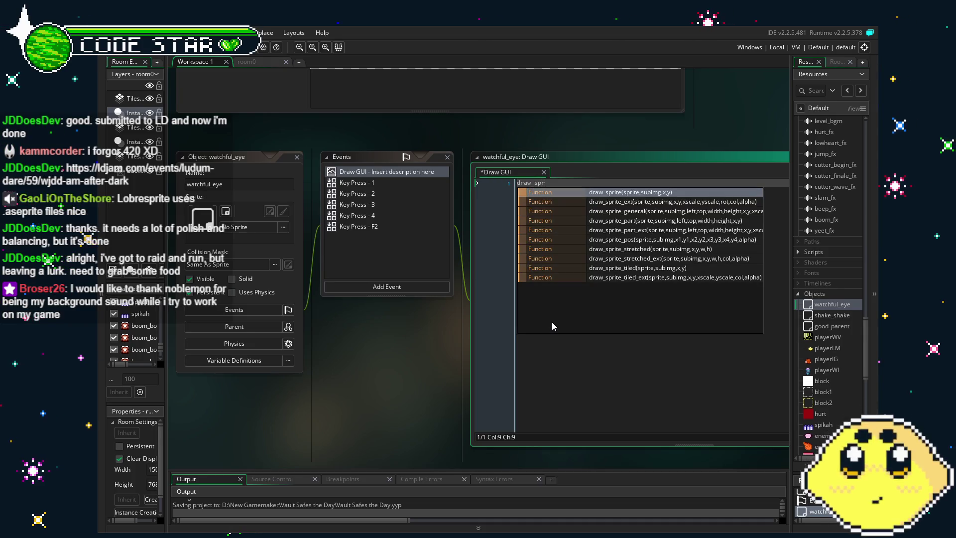
pyautogui.press('Escape')
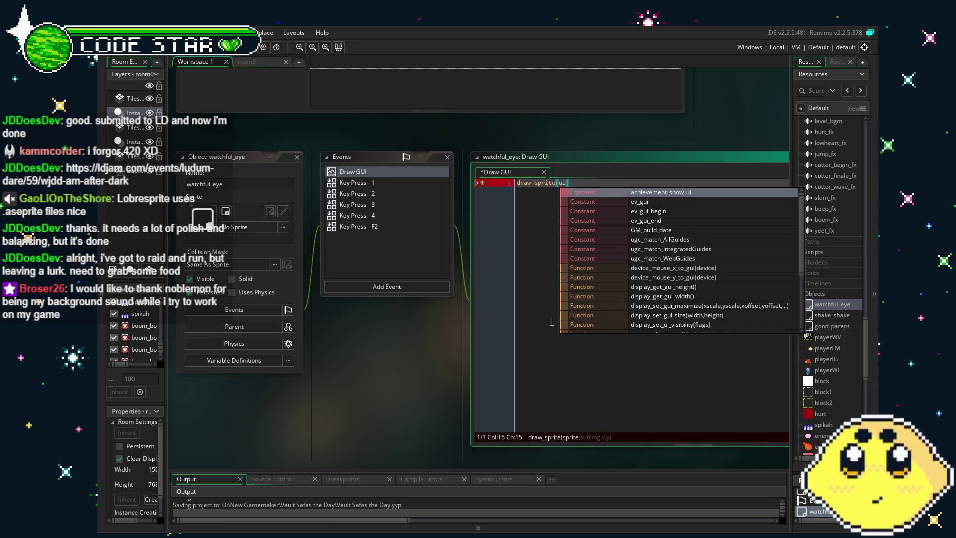
pyautogui.press('BackSpace')
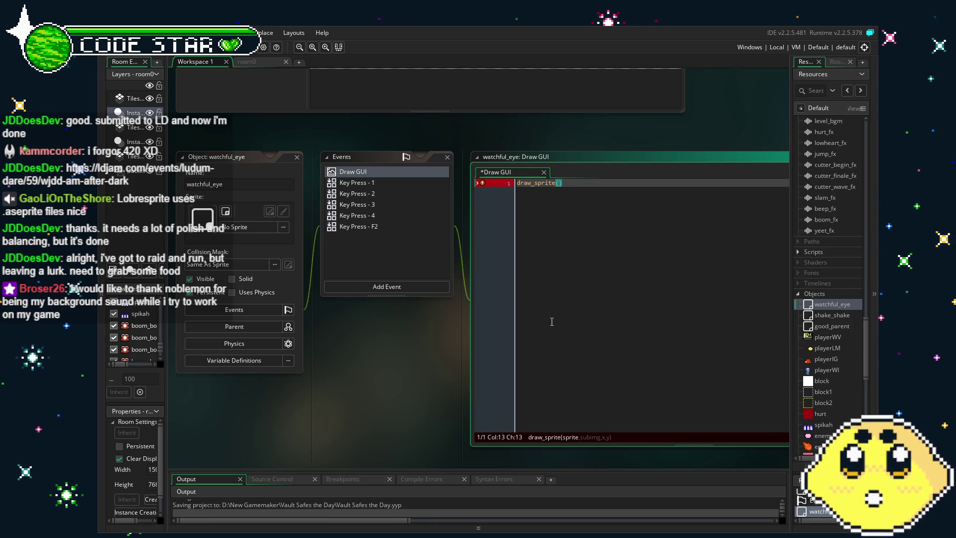
pyautogui.write('spr_uiborder.')
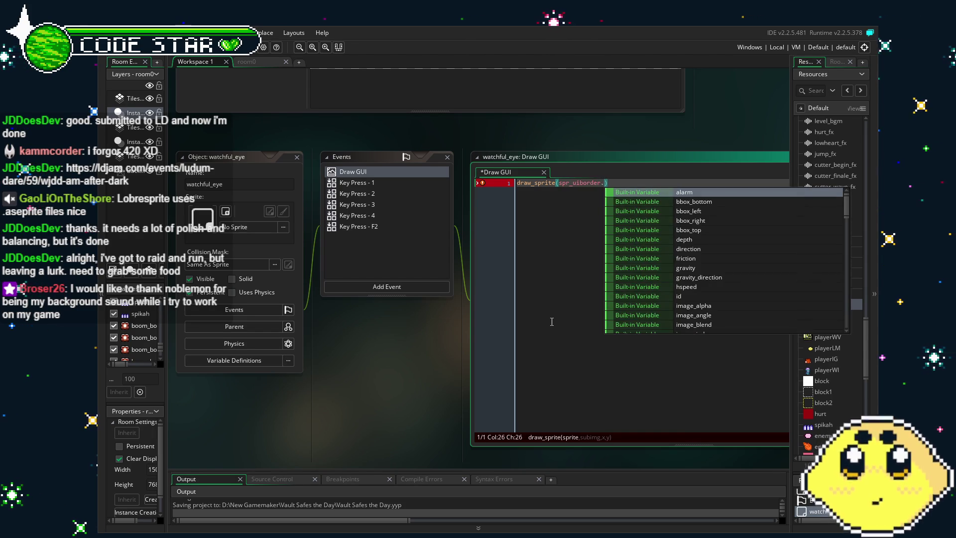
pyautogui.press('BackSpace')
pyautogui.write(',0,')
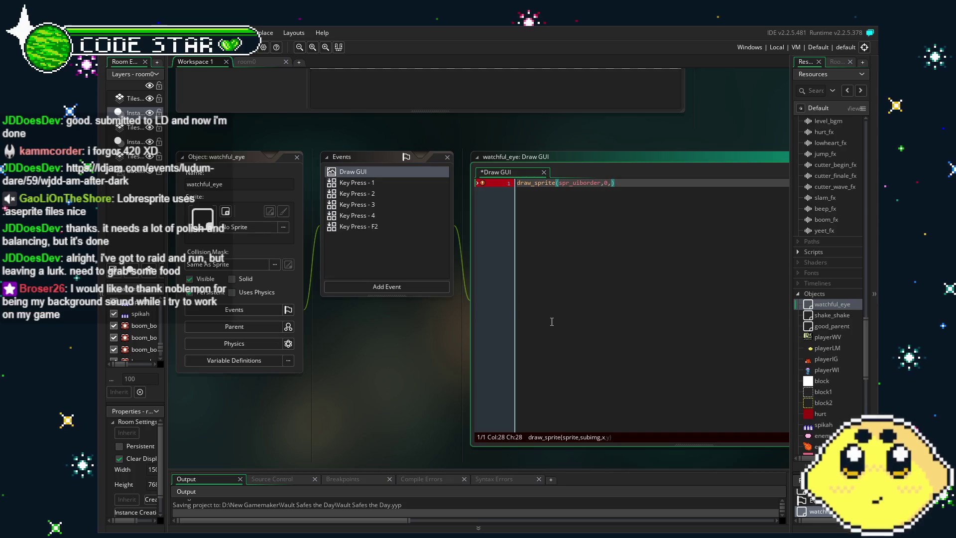
pyautogui.write('x+0,y+')
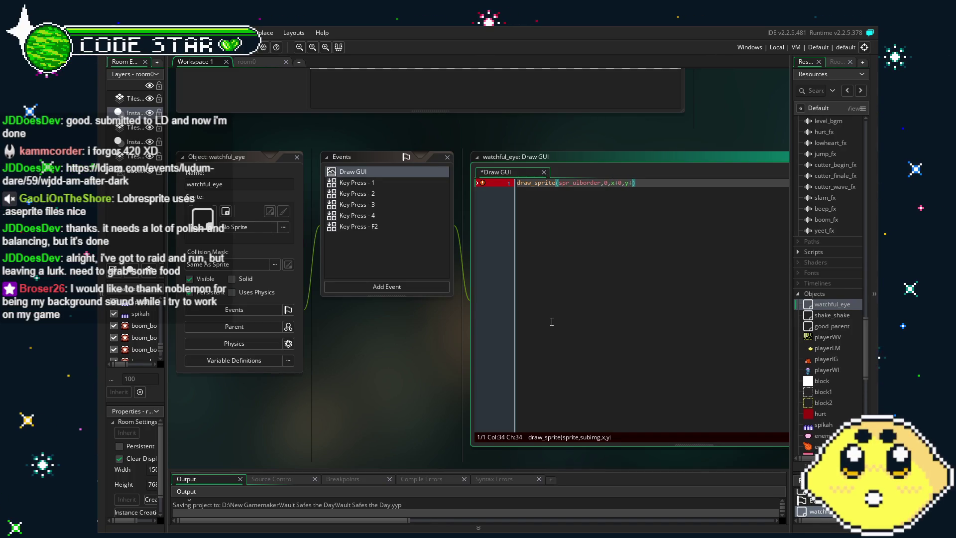
pyautogui.write('0);')
pyautogui.hotkey('ctrl', 's')
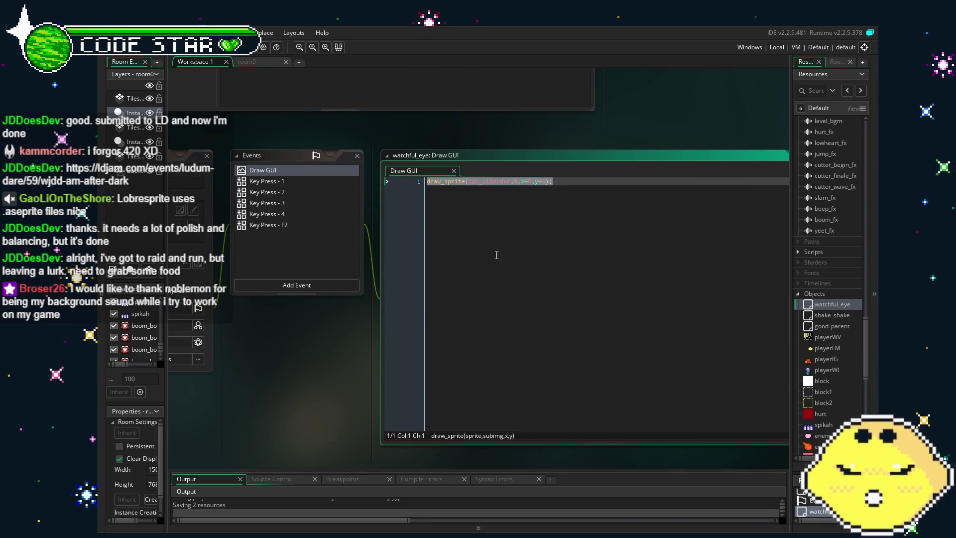
# Duplicate the line, then make line 2 draw spr_hp using good_parent.chr_life as the frame
pyautogui.hotkey('ctrl', 'd')
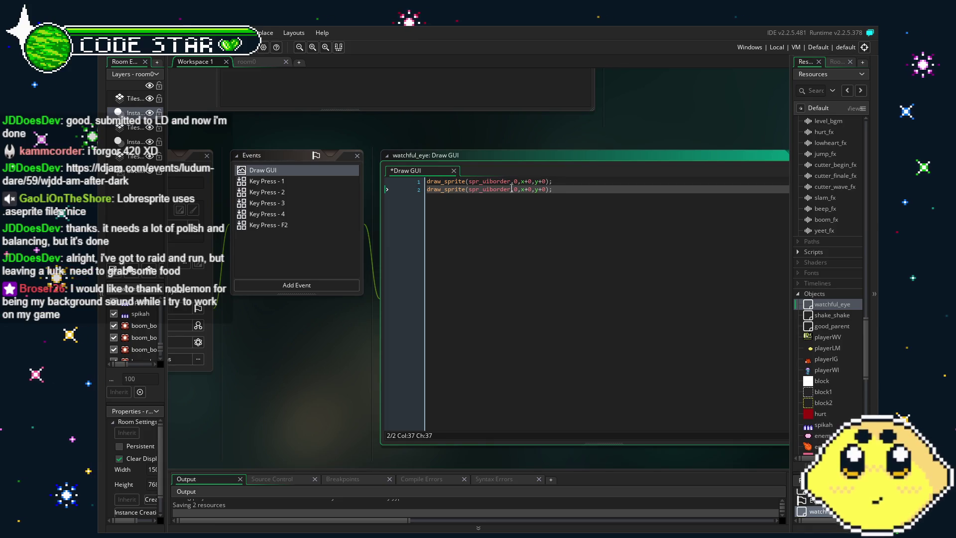
pyautogui.doubleClick(490, 189)
pyautogui.write('spr_h')
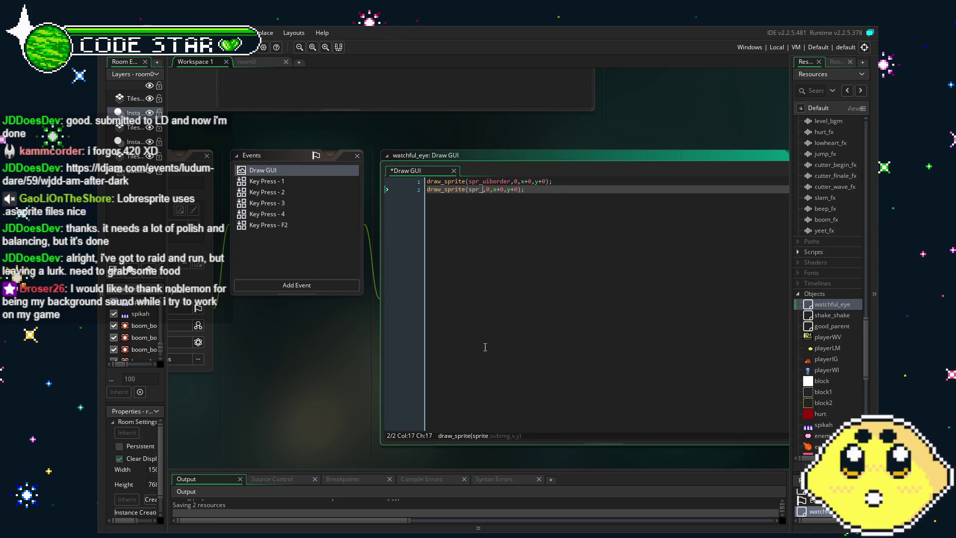
pyautogui.press('Return')
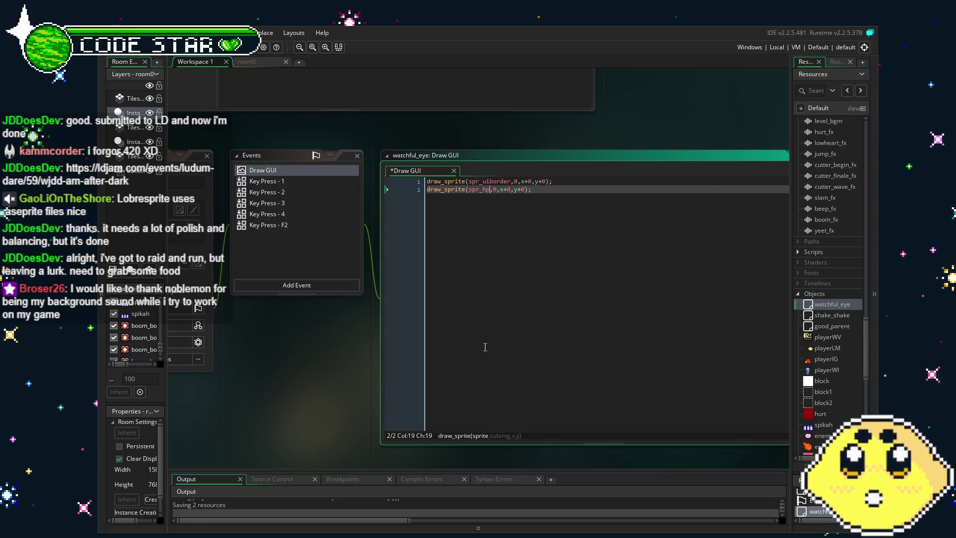
pyautogui.press('Delete')
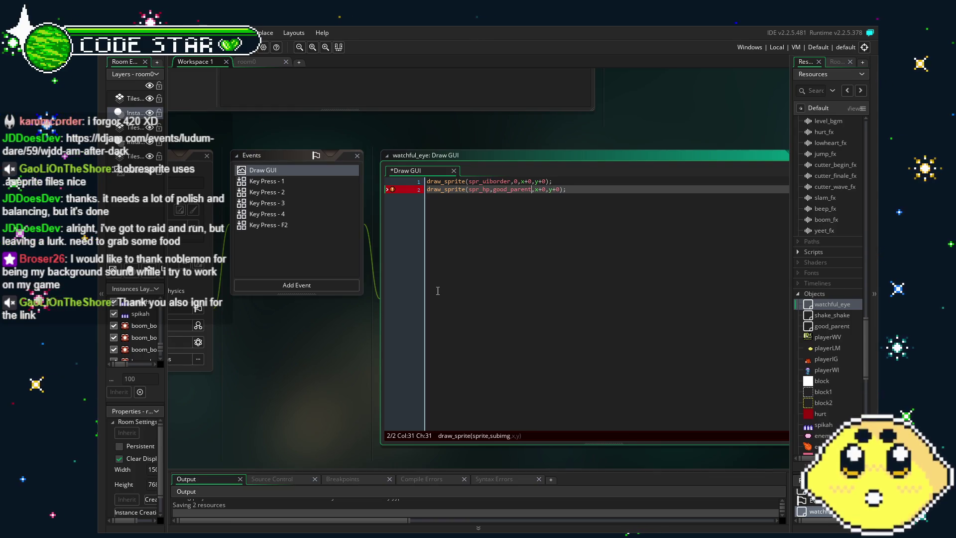
pyautogui.write('.')
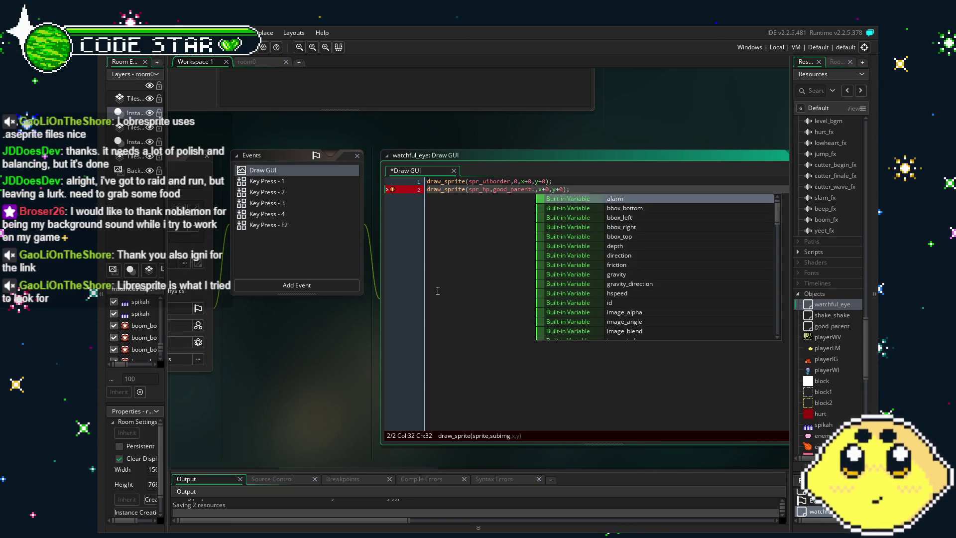
pyautogui.write('chr_life')
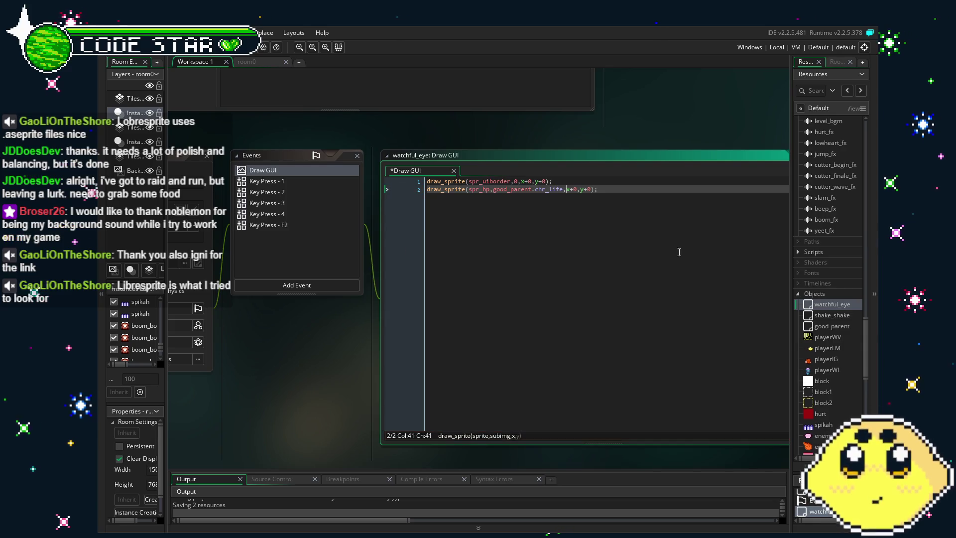
pyautogui.click(516, 189)
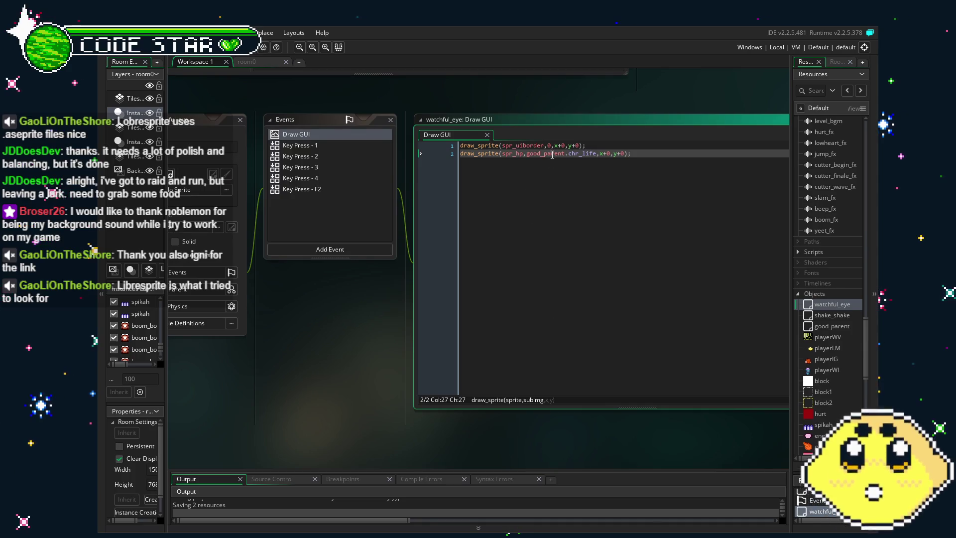
pyautogui.click(569, 153)
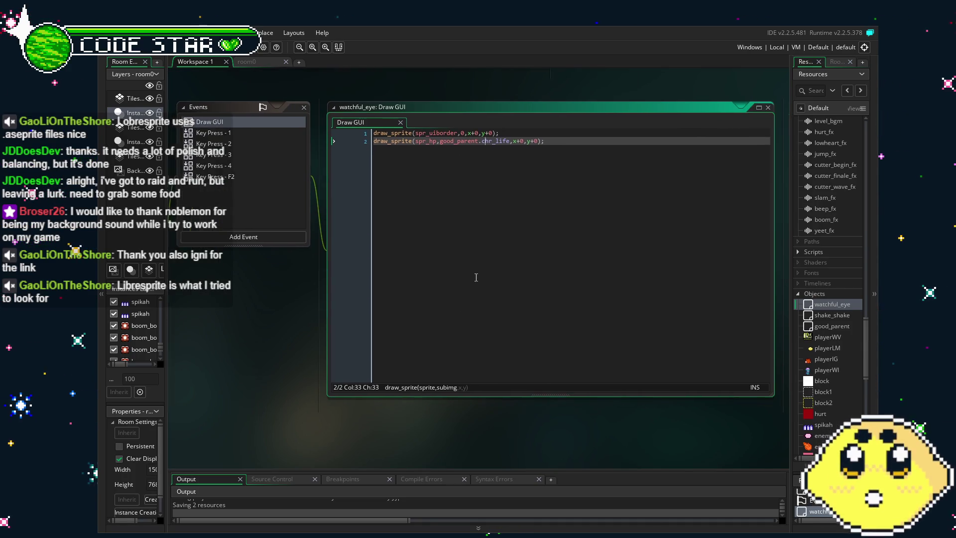
# Run the game, move and jump the player to check the HUD border, then close it
pyautogui.press('F5')
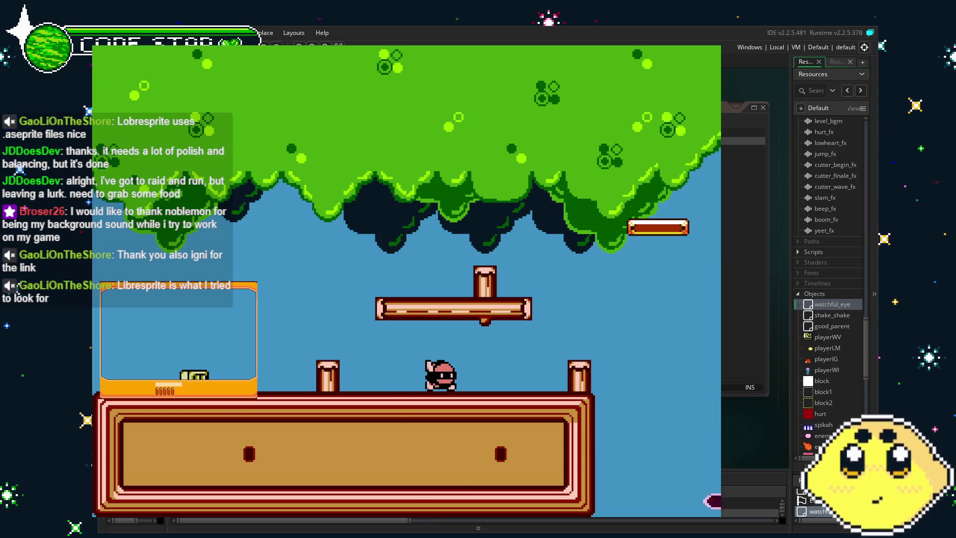
pyautogui.press('Right')
pyautogui.press('Right')
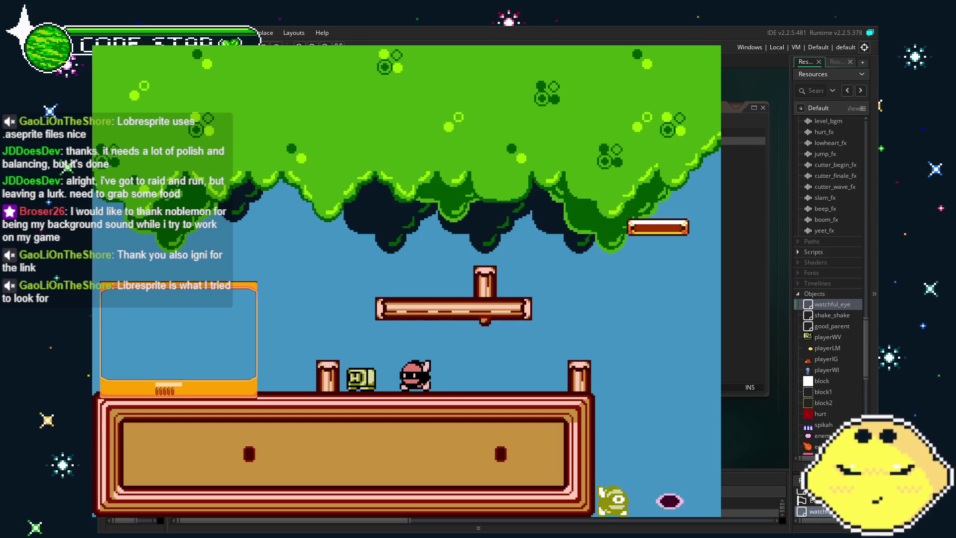
pyautogui.press('Up')
pyautogui.press('Left')
pyautogui.press('Right')
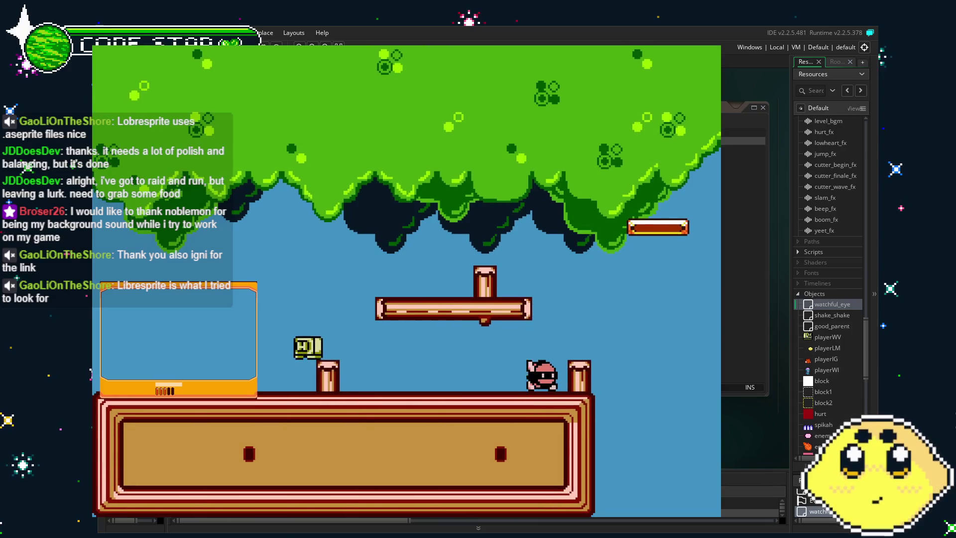
pyautogui.press('Left')
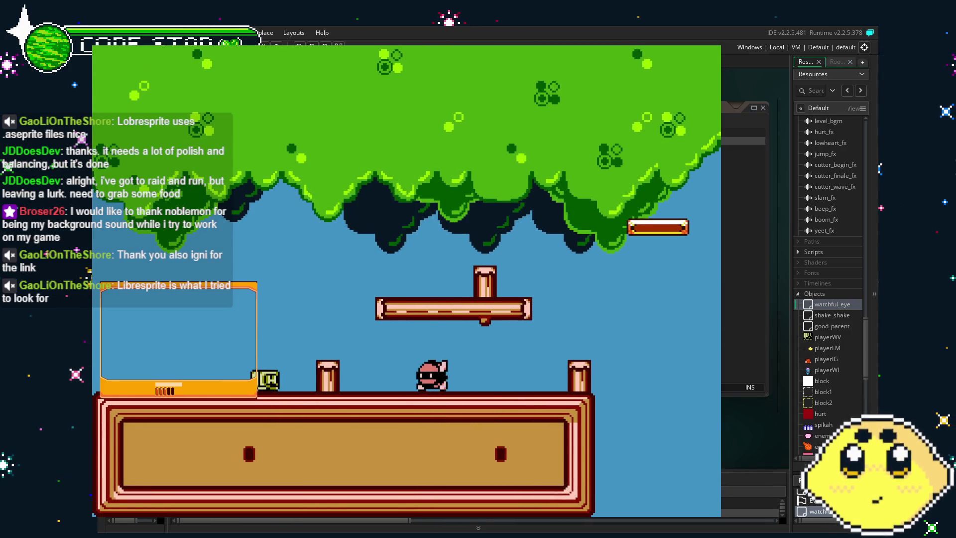
pyautogui.press('Escape')
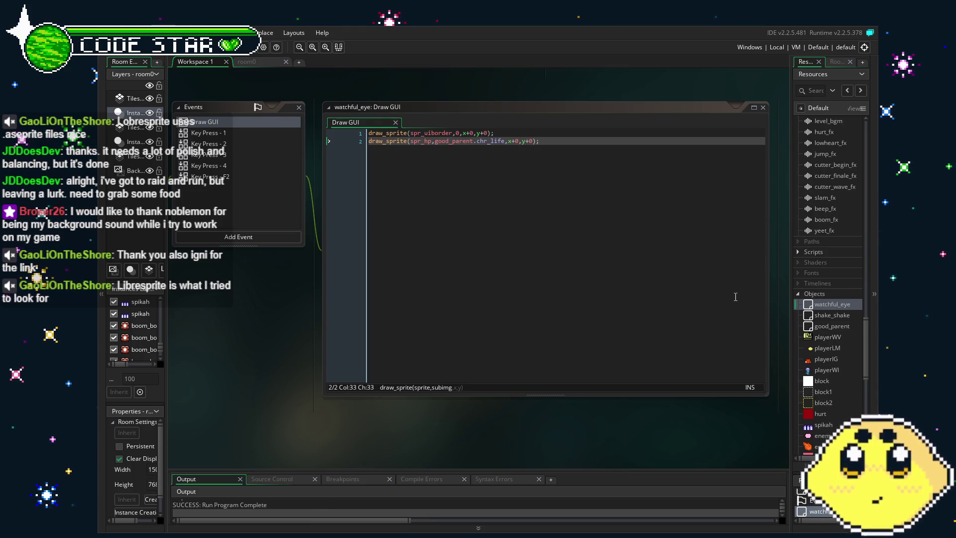
# Save the project with the Draw GUI code in view
pyautogui.scroll(2, 828, 387)
pyautogui.moveTo(605, 416)
pyautogui.mouseDown()
pyautogui.moveTo(645, 416)
pyautogui.moveTo(613, 412)
pyautogui.mouseUp()
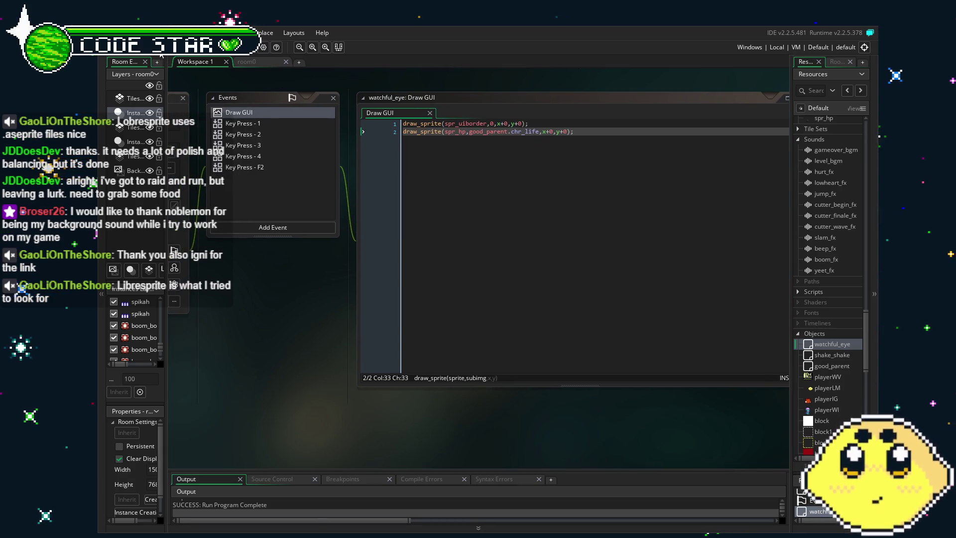
pyautogui.hotkey('ctrl', 's')
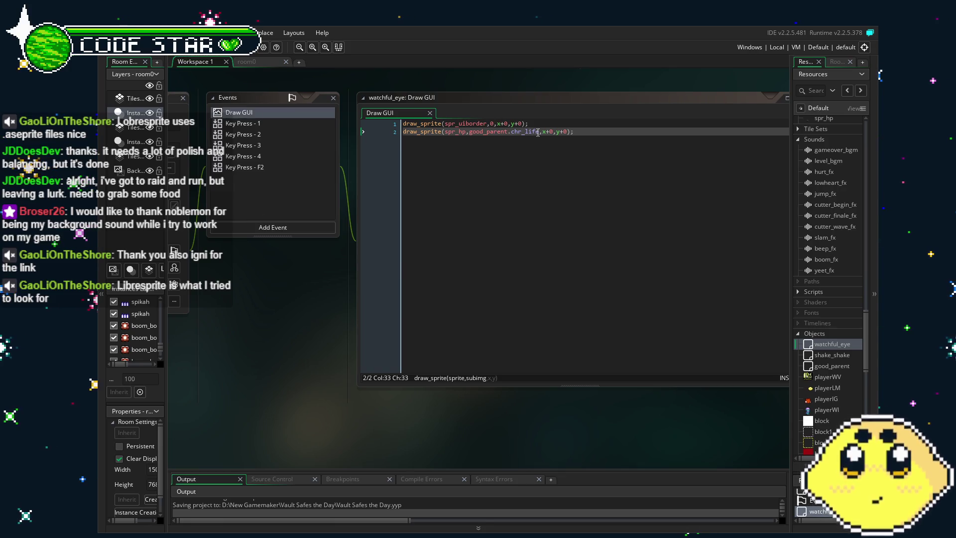
pyautogui.click(540, 132)
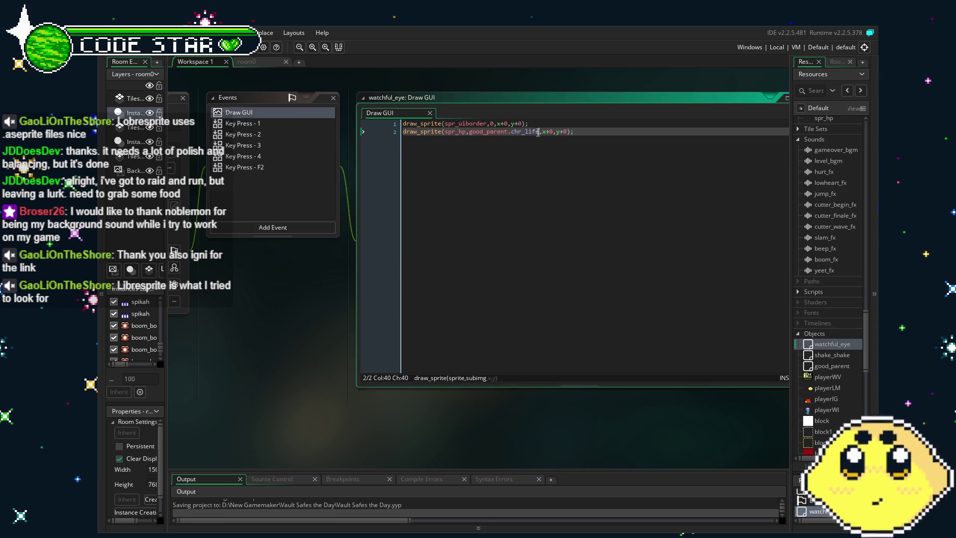
pyautogui.click(632, 142)
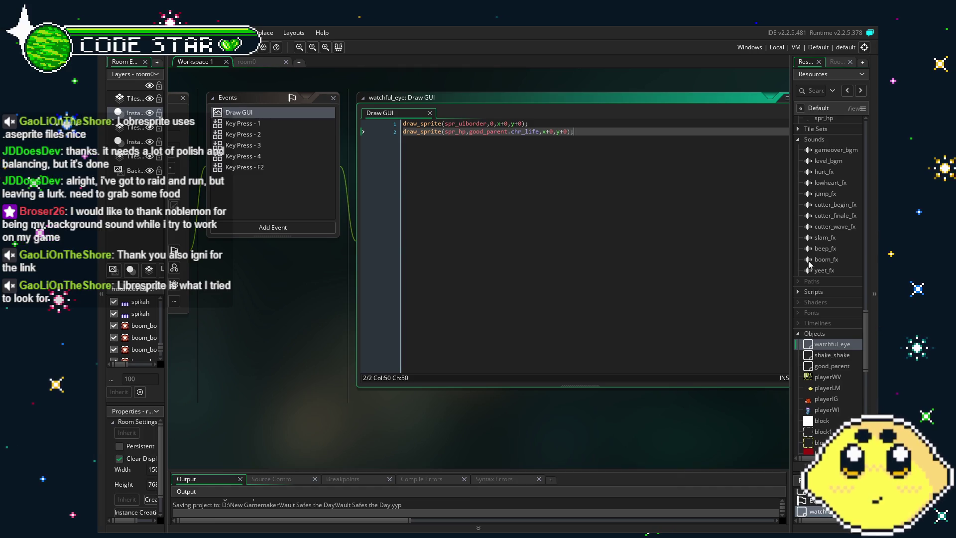
# Open the spr_uiborder sprite from the Sprites folder
pyautogui.scroll(10, 809, 264)
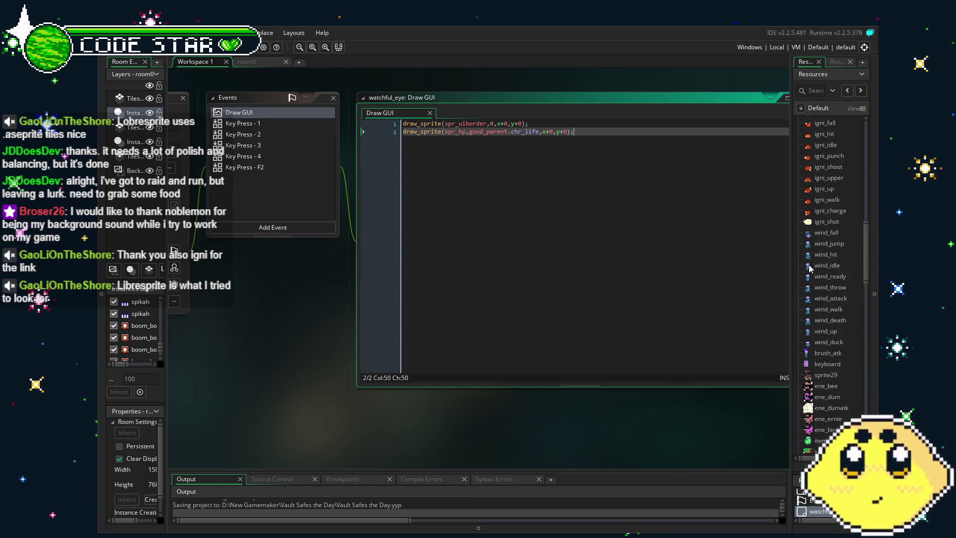
pyautogui.scroll(10, 810, 266)
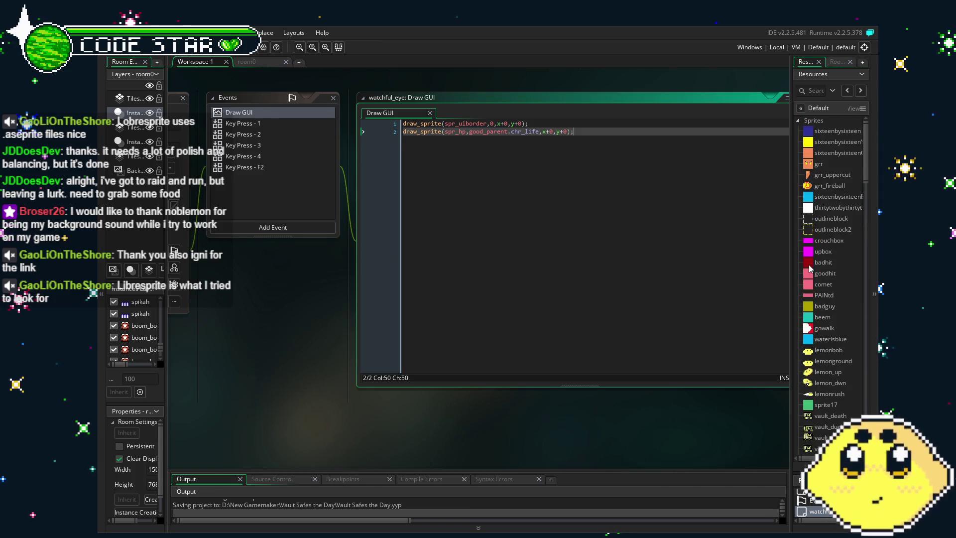
pyautogui.scroll(-5, 837, 364)
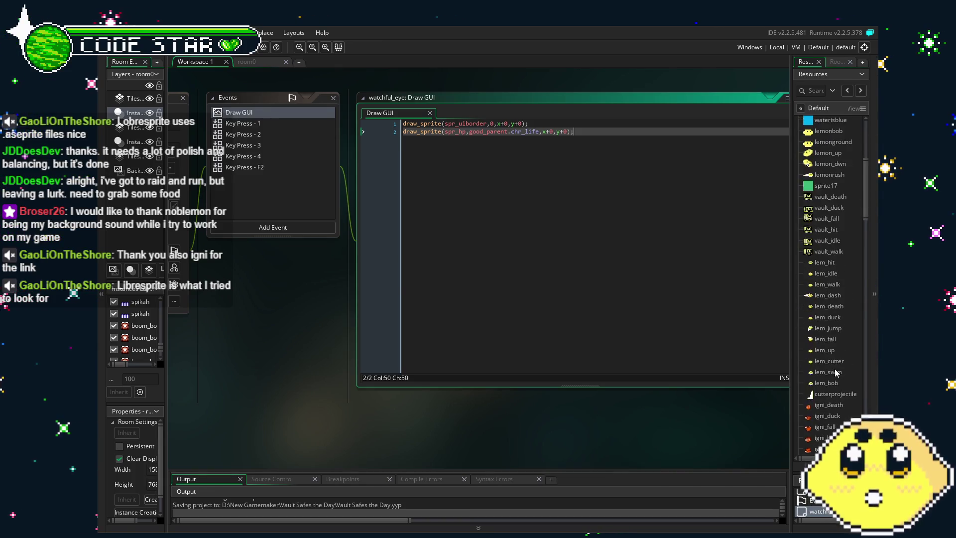
pyautogui.scroll(-10, 836, 369)
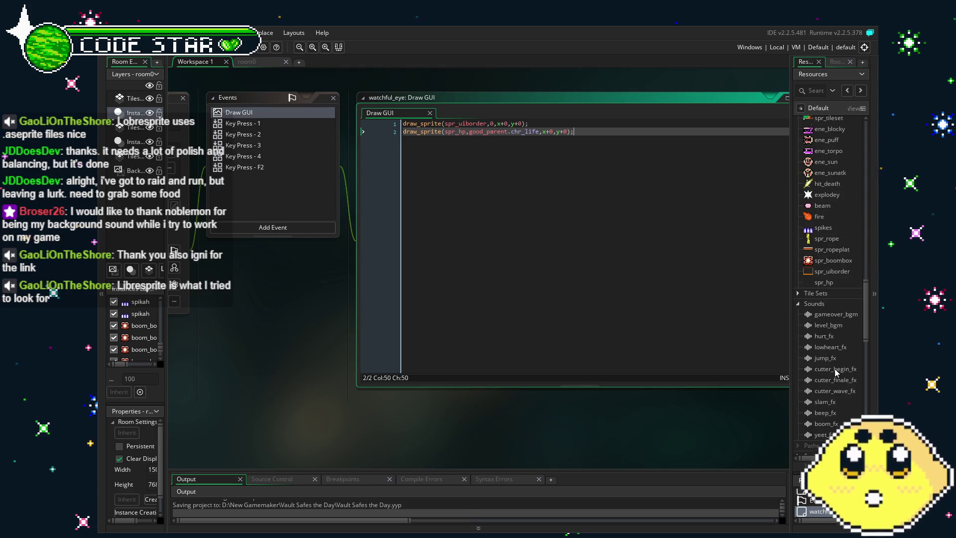
pyautogui.doubleClick(827, 272)
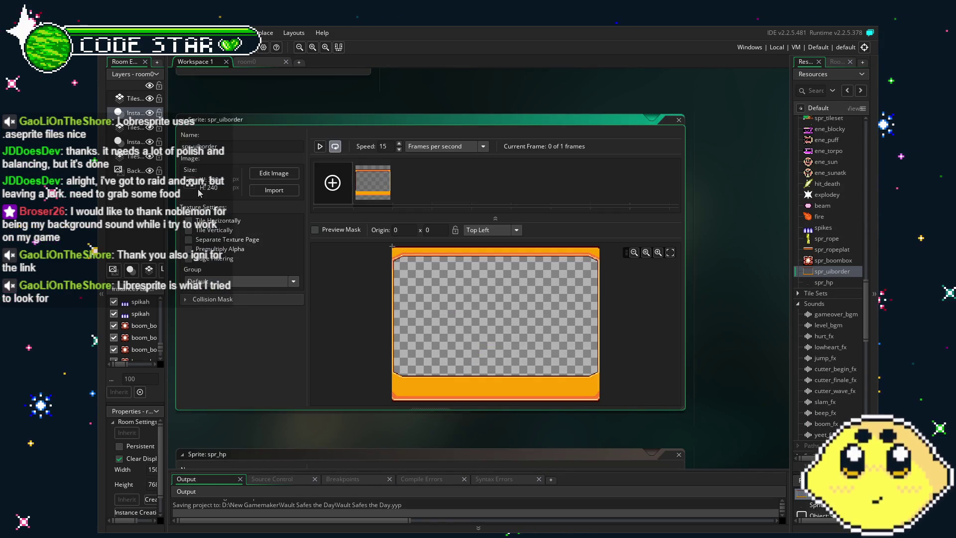
# Open Resize Properties for spr_uiborder and select the scale width value
pyautogui.click(190, 188)
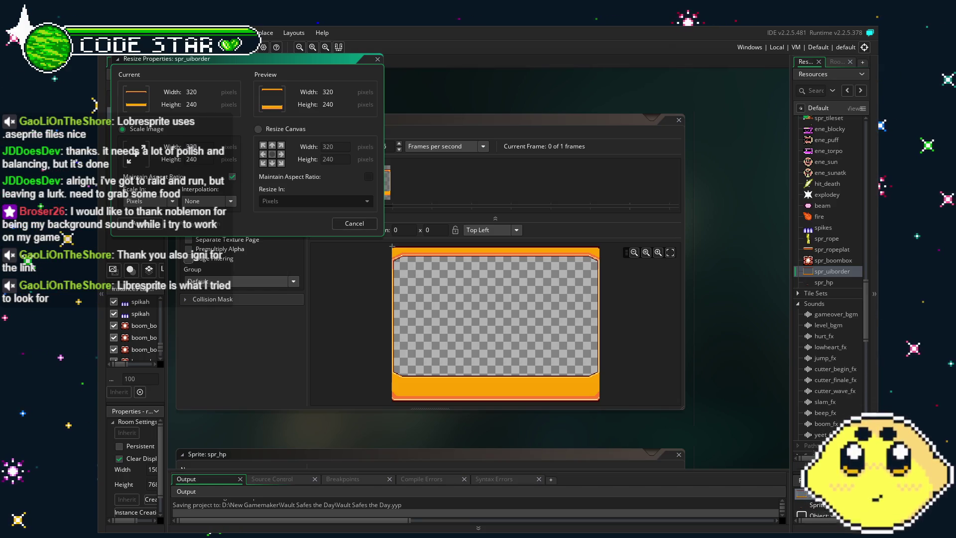
pyautogui.doubleClick(191, 146)
# Scale spr_uiborder to 1280×960 and scroll around the sprite editor to inspect it
pyautogui.write('1280')
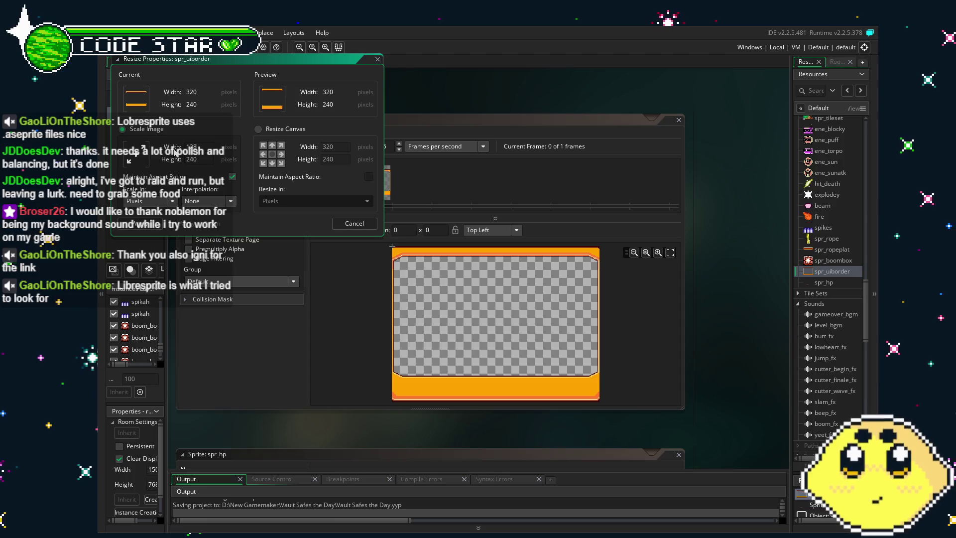
pyautogui.click(205, 158)
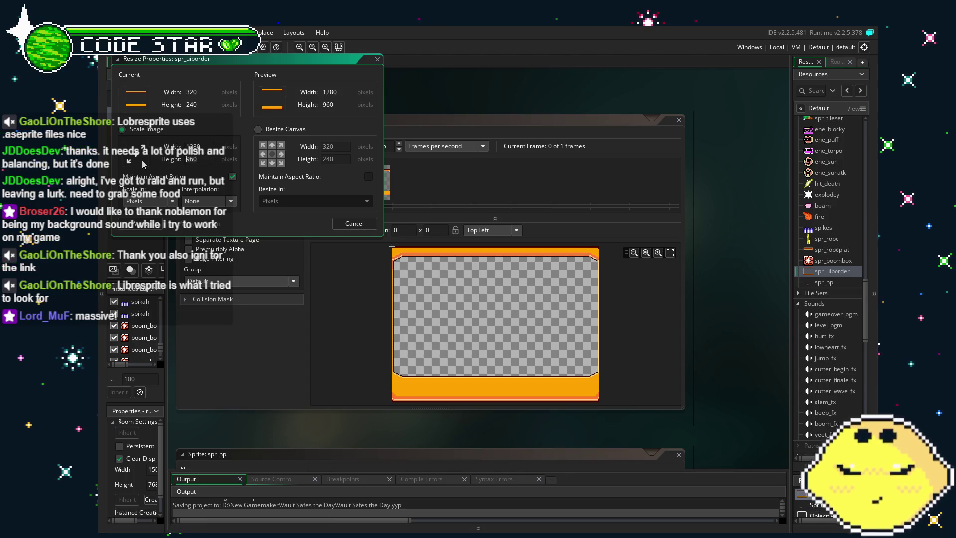
pyautogui.press('BackSpace')
pyautogui.write('0')
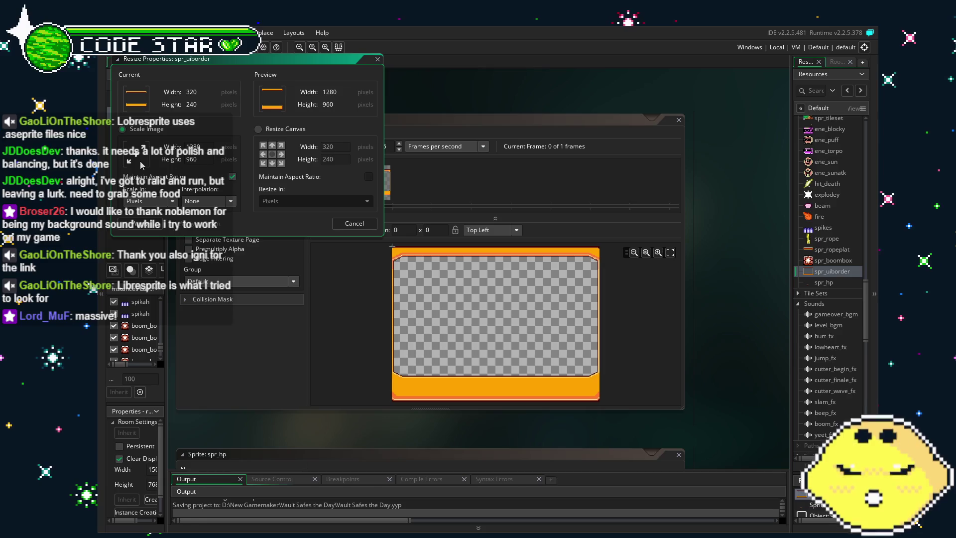
pyautogui.press('Return')
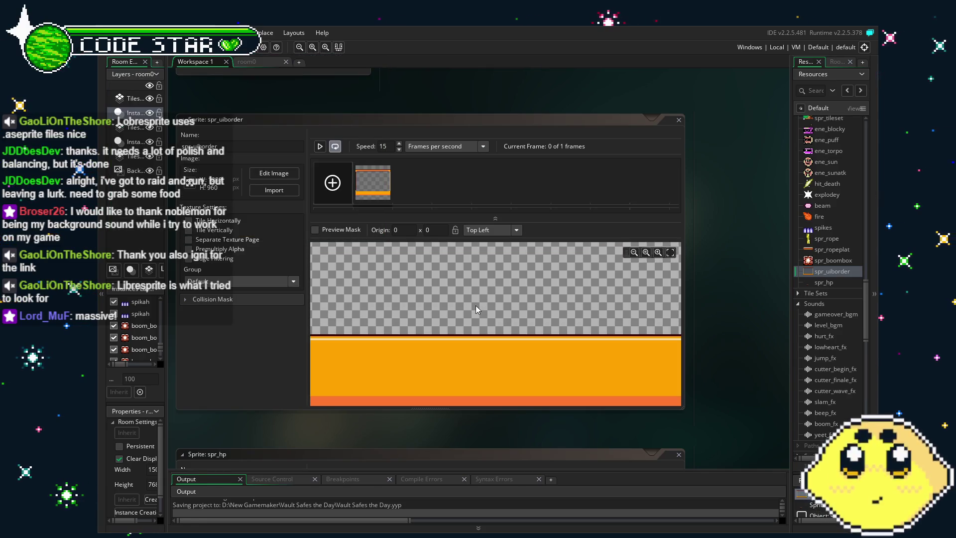
pyautogui.scroll(-2, 476, 306)
pyautogui.scroll(-3, 477, 306)
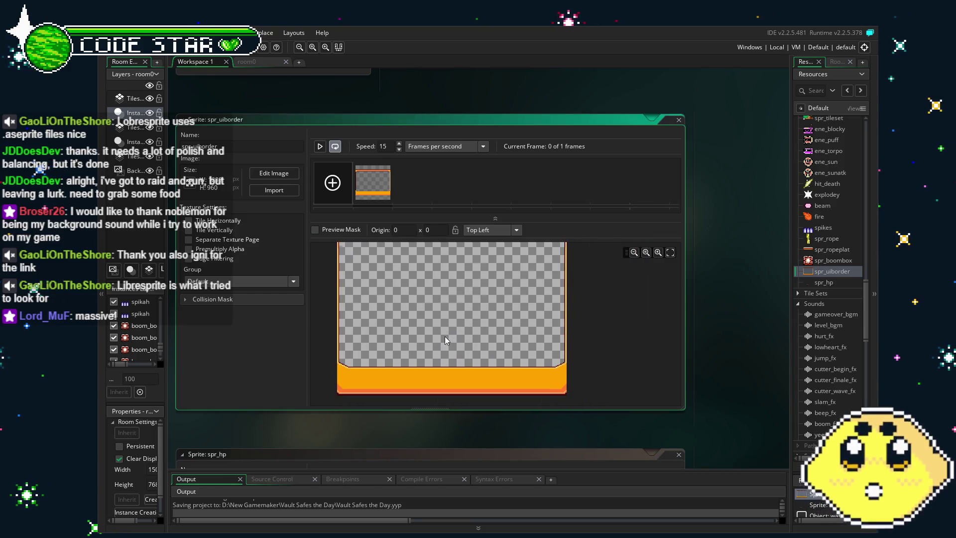
pyautogui.scroll(-4, 847, 350)
pyautogui.scroll(-5, 847, 349)
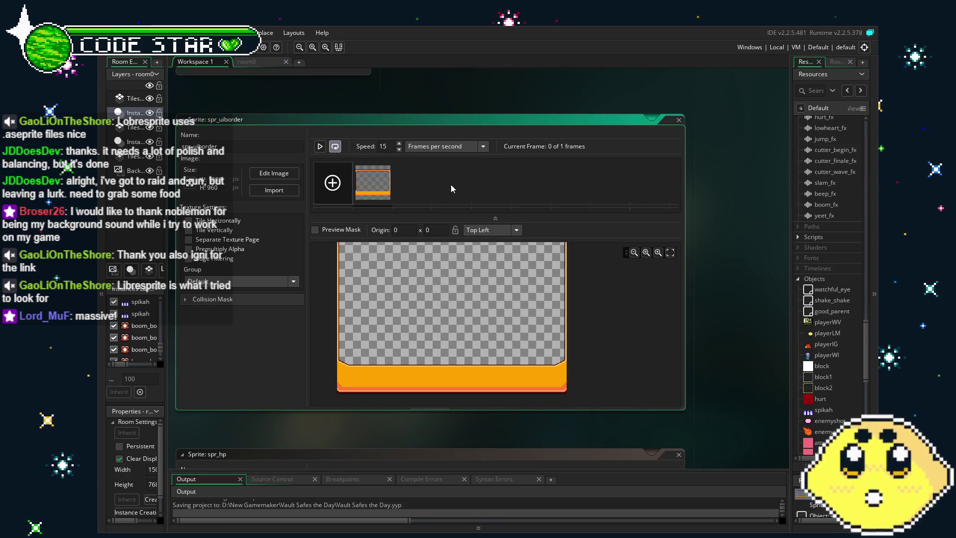
pyautogui.scroll(-10, 841, 399)
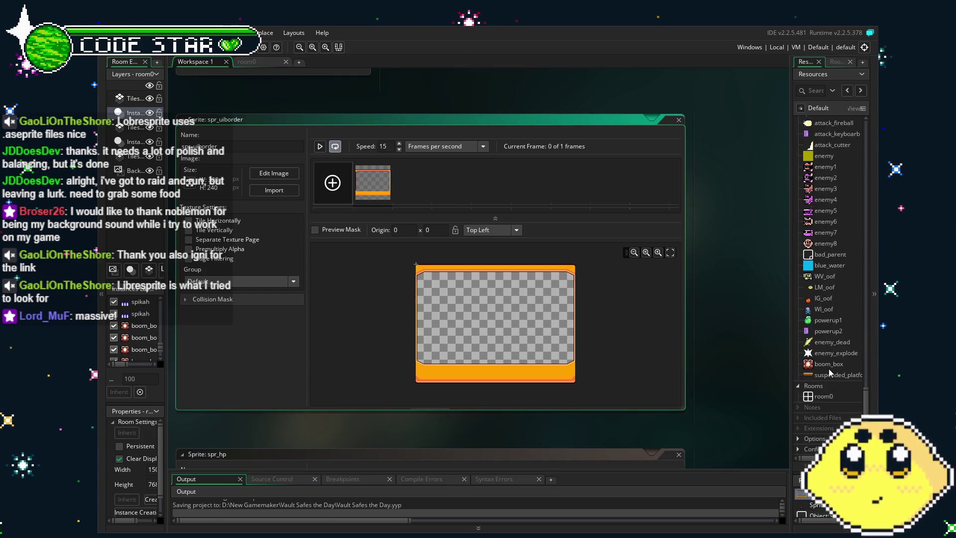
pyautogui.scroll(7, 832, 345)
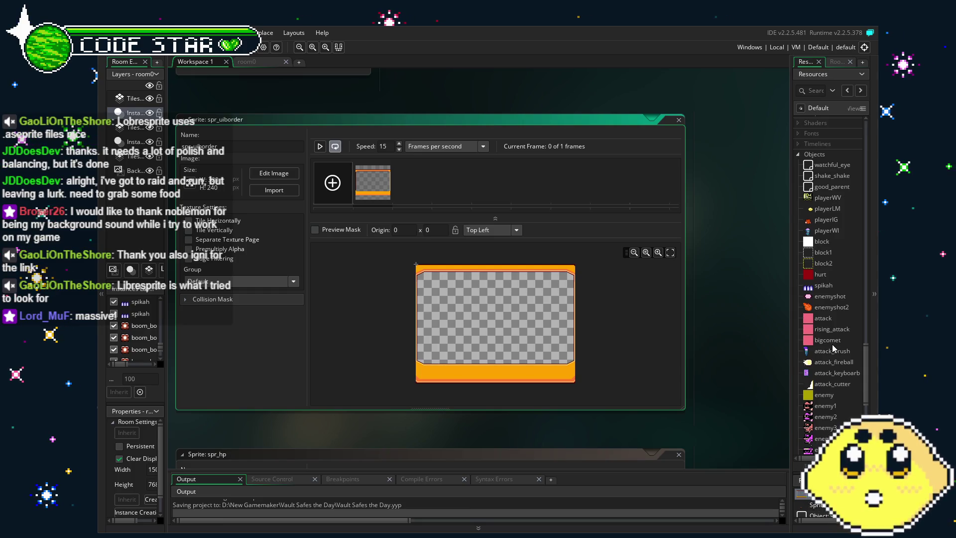
pyautogui.scroll(-6, 832, 344)
pyautogui.scroll(-1, 833, 348)
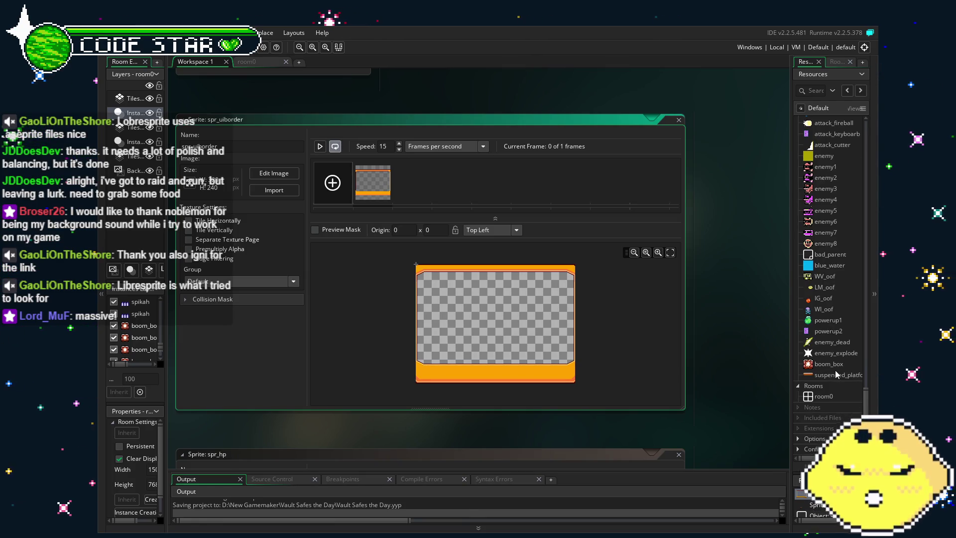
pyautogui.scroll(2, 836, 374)
pyautogui.scroll(1, 836, 374)
pyautogui.scroll(6, 836, 369)
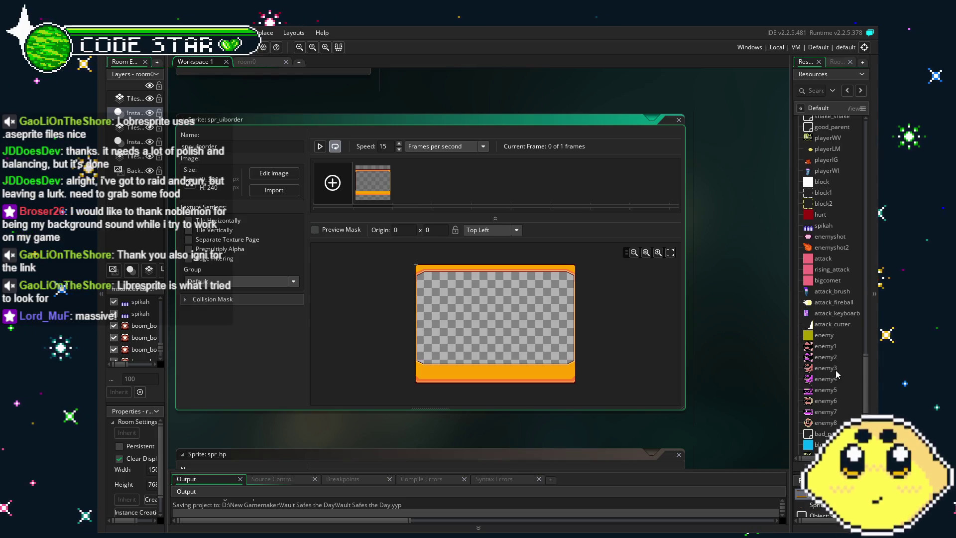
pyautogui.scroll(2, 836, 369)
pyautogui.scroll(-3, 831, 156)
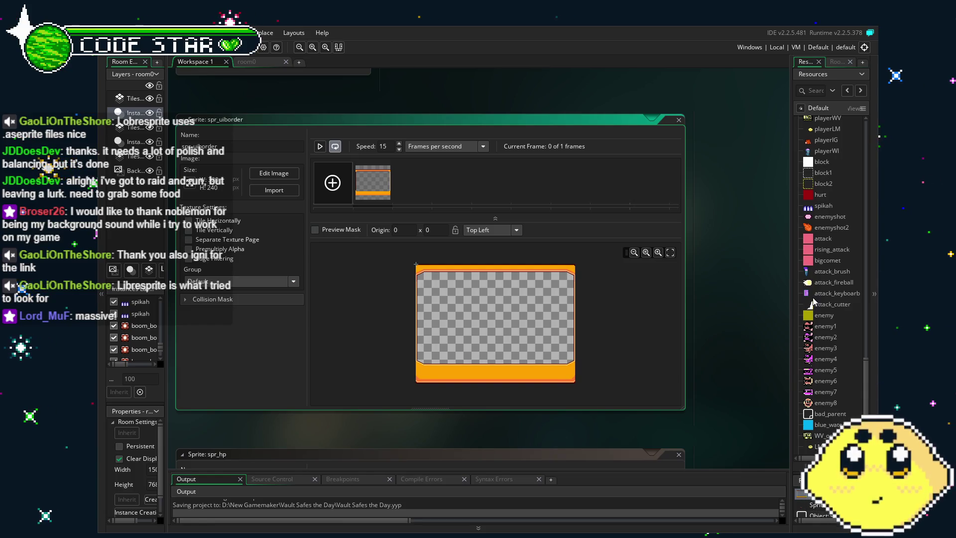
pyautogui.scroll(-8, 815, 299)
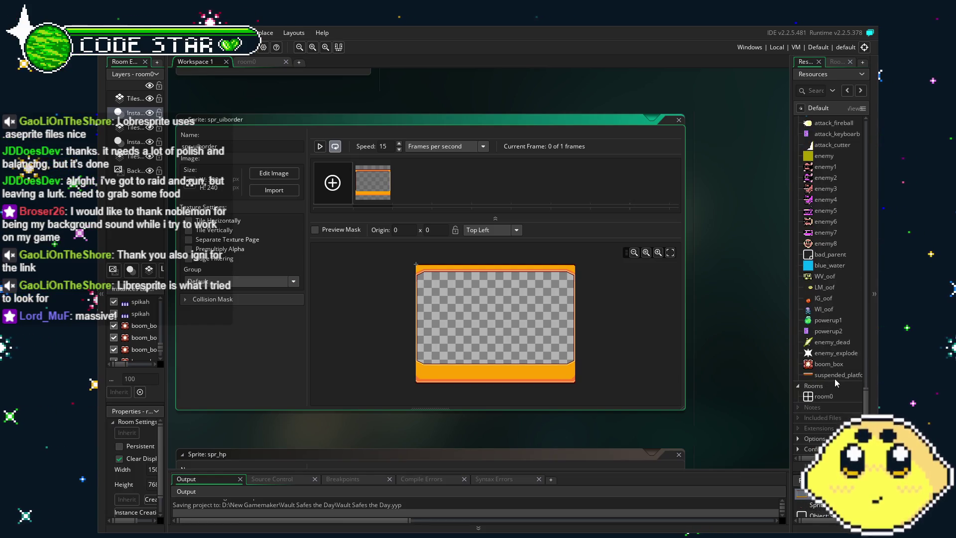
pyautogui.moveTo(867, 399); pyautogui.dragTo(868, 358)
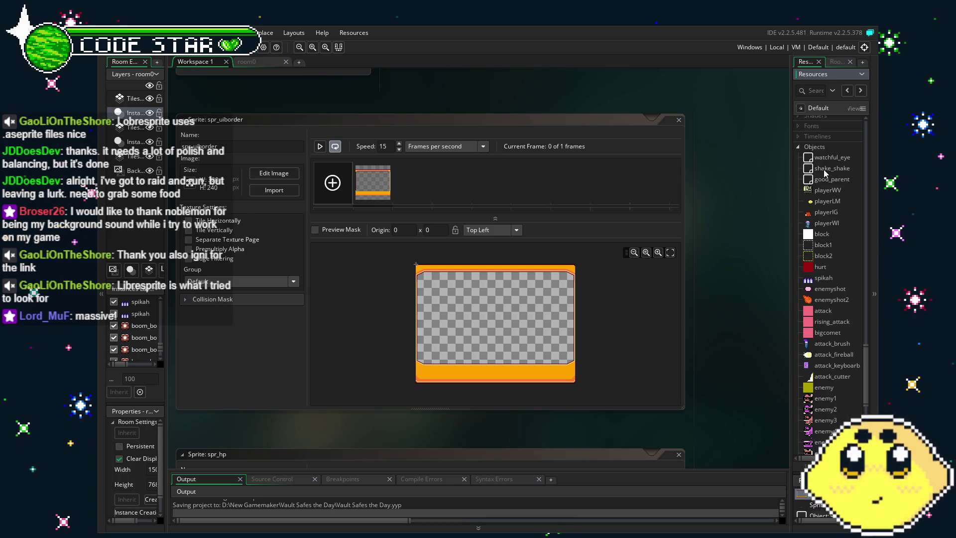
pyautogui.scroll(-1, 831, 218)
pyautogui.scroll(-3, 831, 218)
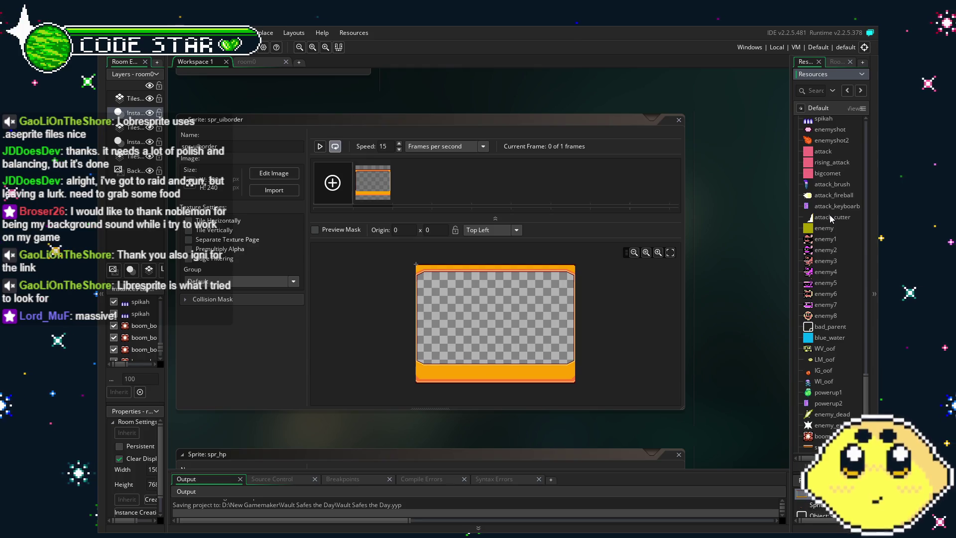
pyautogui.scroll(-2, 831, 218)
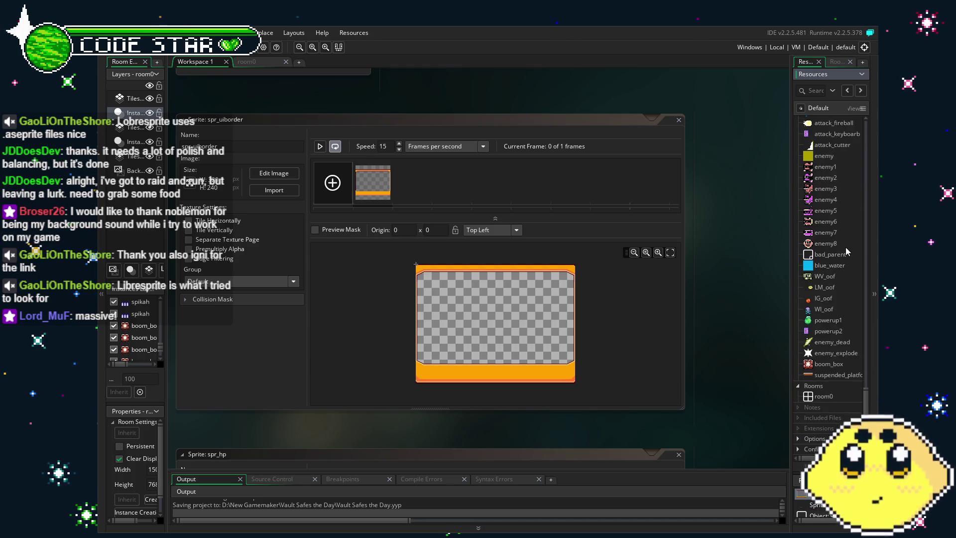
pyautogui.scroll(-15, 838, 280)
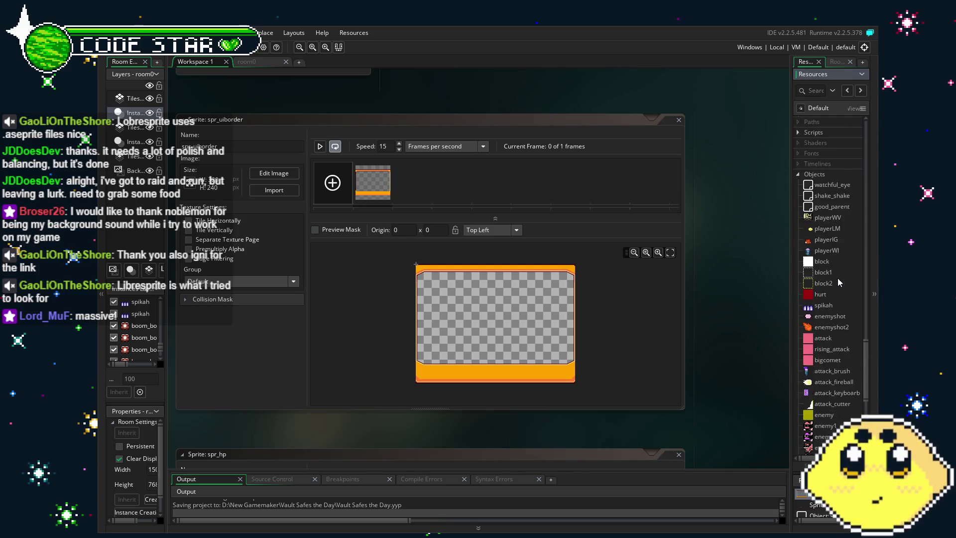
# Open watchful_eye's Draw GUI code and start a new line below line 2
pyautogui.doubleClick(841, 265)
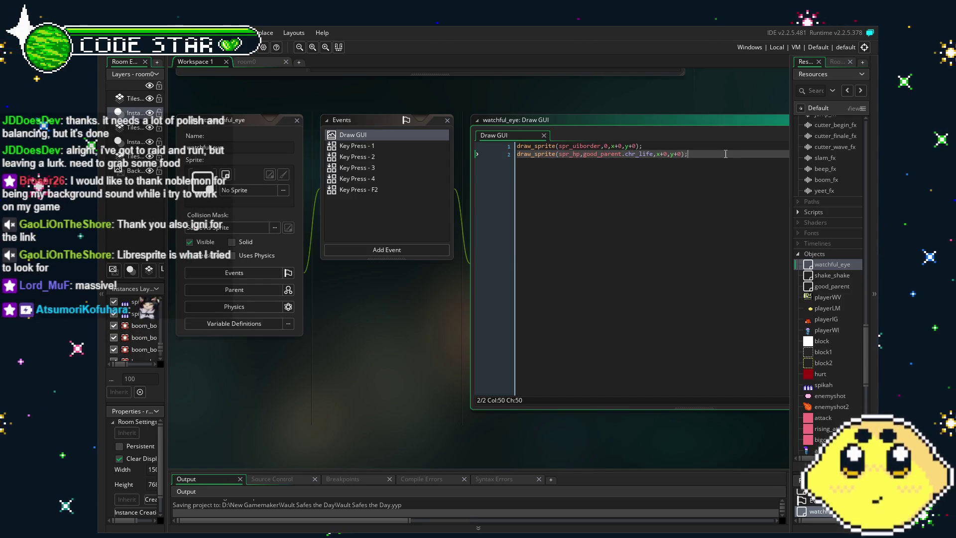
pyautogui.moveTo(612, 264); pyautogui.dragTo(530, 278)
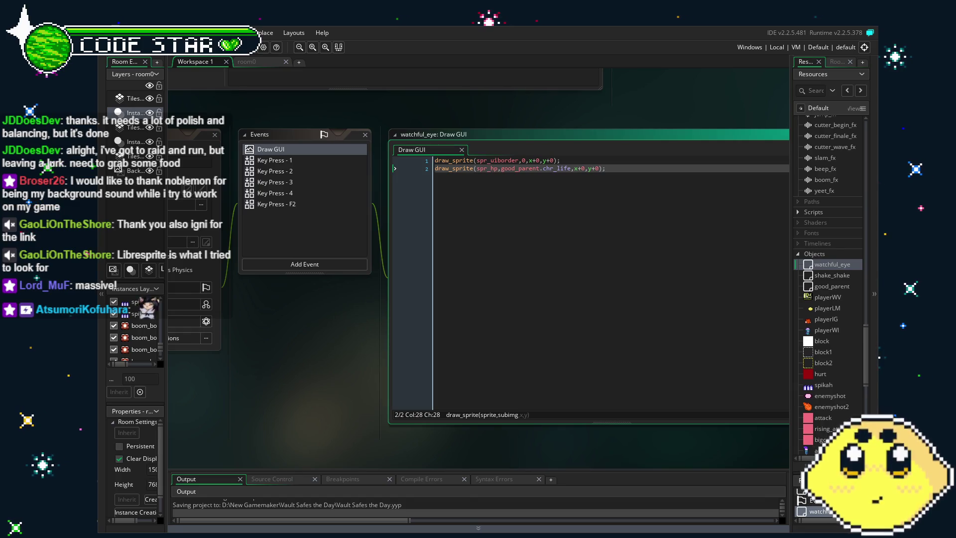
pyautogui.click(559, 241)
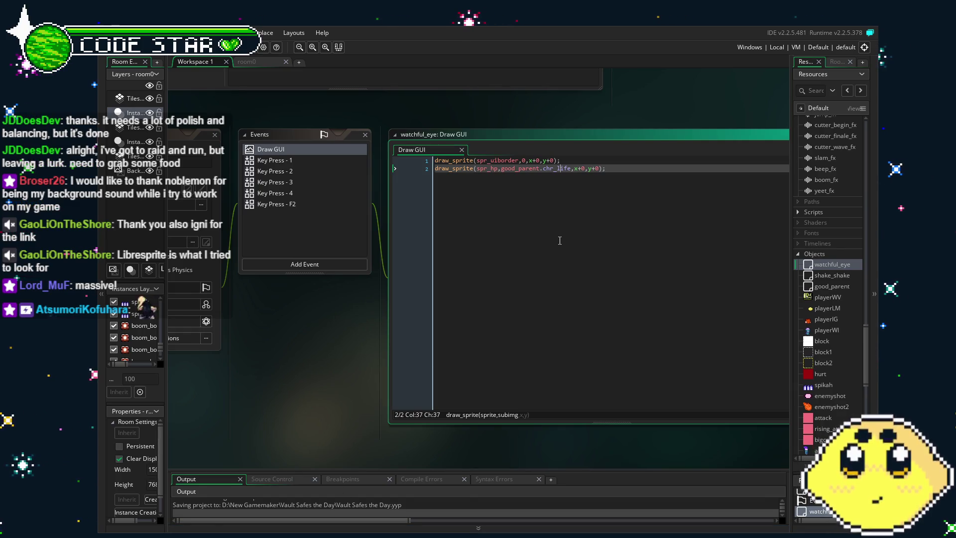
pyautogui.press('Return')
pyautogui.press('Return')
pyautogui.write('draw_sprite_ex')
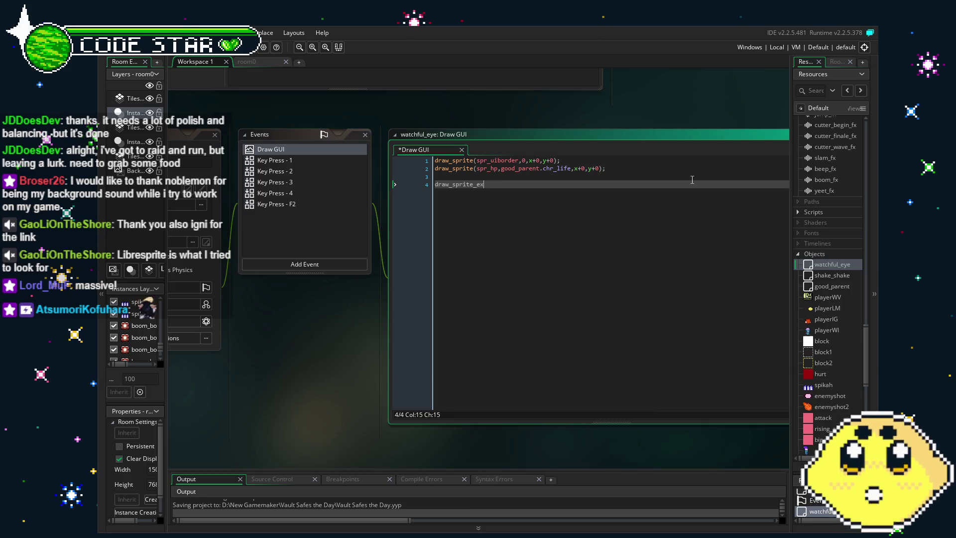
# Begin line 4 as draw_sprite_ext(spr_uiborder) using autocomplete
pyautogui.write('t')
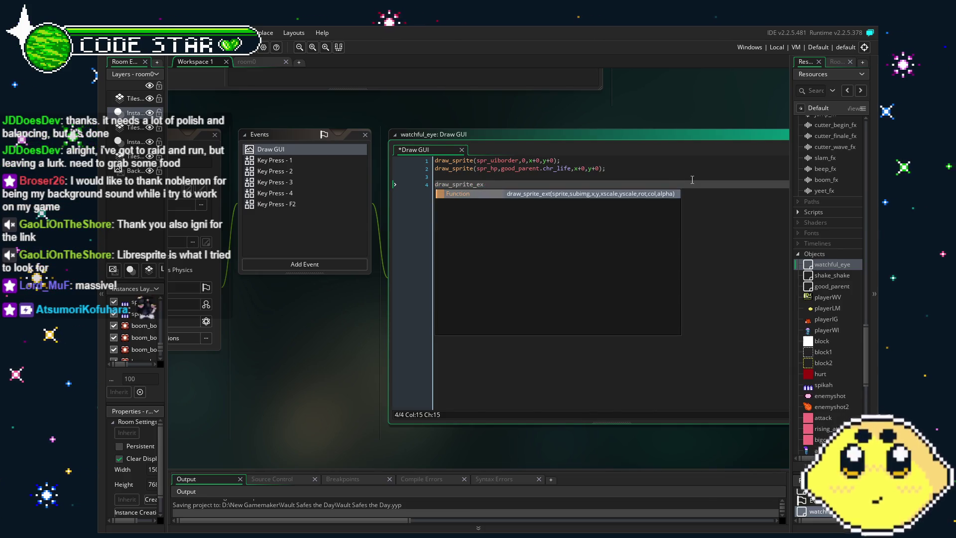
pyautogui.press('Return')
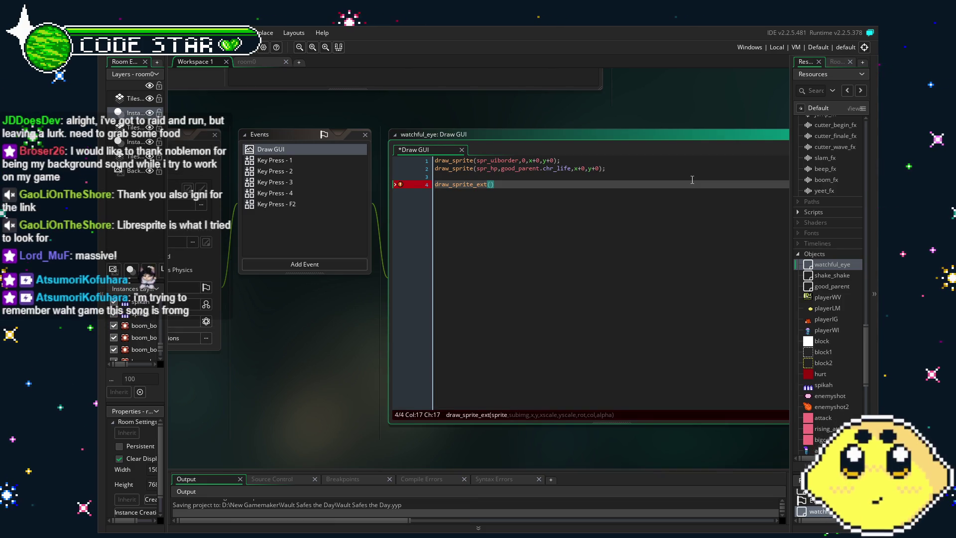
pyautogui.write('spr_u')
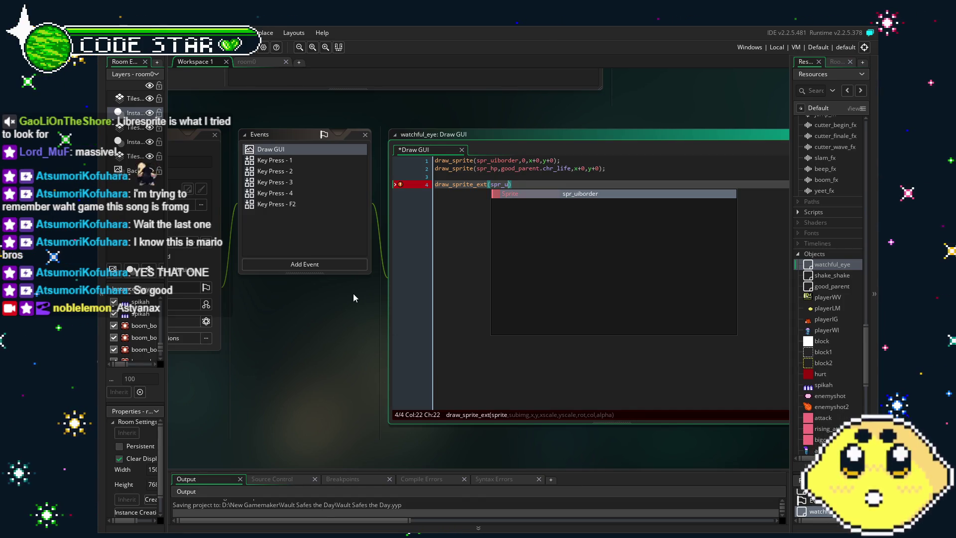
pyautogui.click(528, 193)
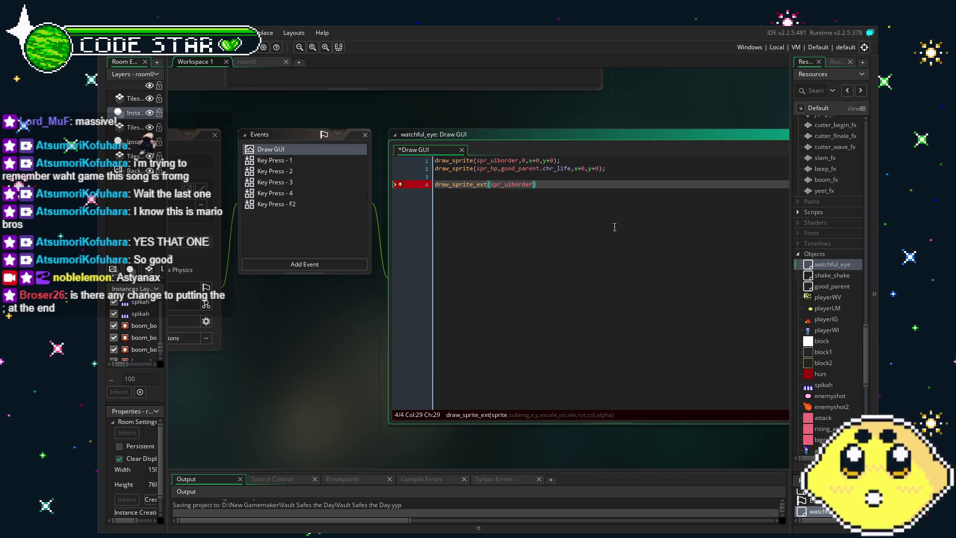
pyautogui.click(629, 168)
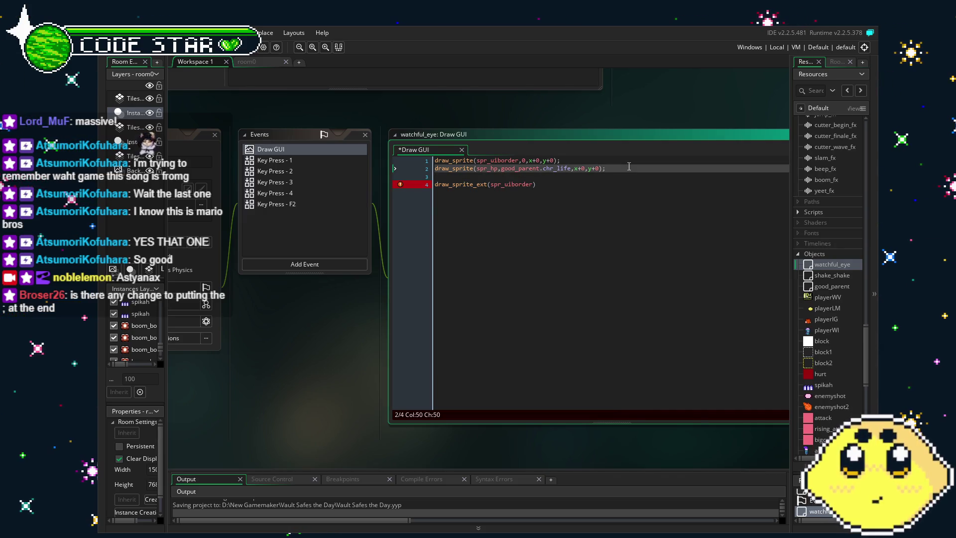
pyautogui.press('BackSpace')
pyautogui.press('F12')
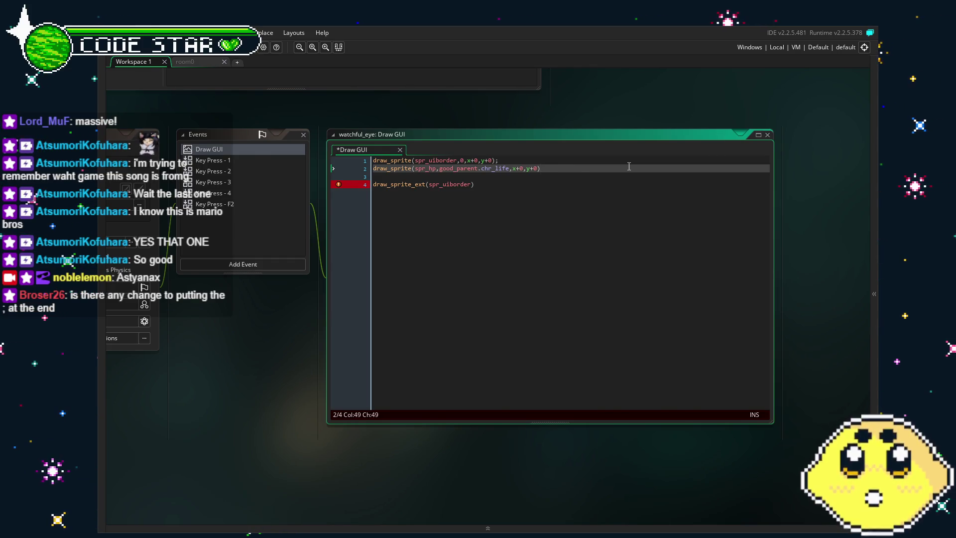
pyautogui.press('F12')
pyautogui.click(639, 214)
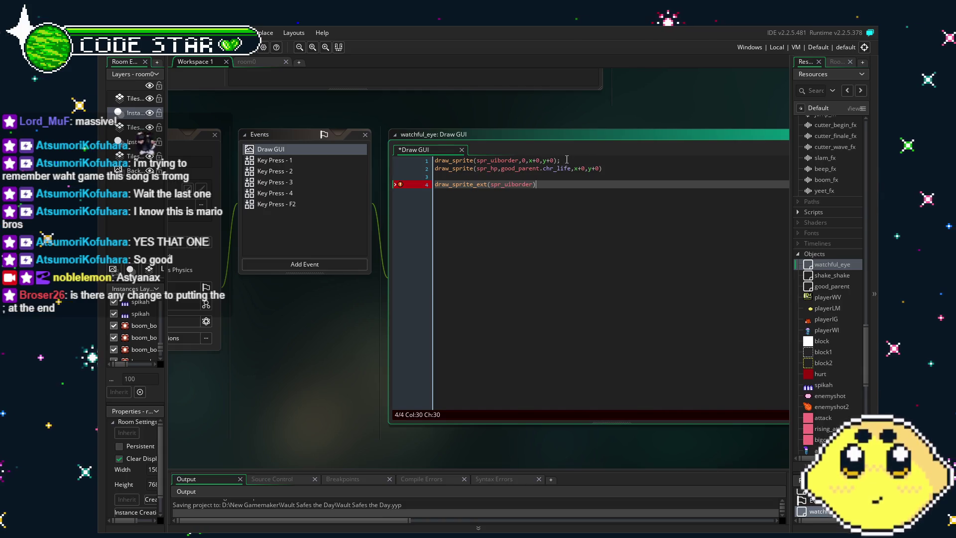
pyautogui.click(616, 170)
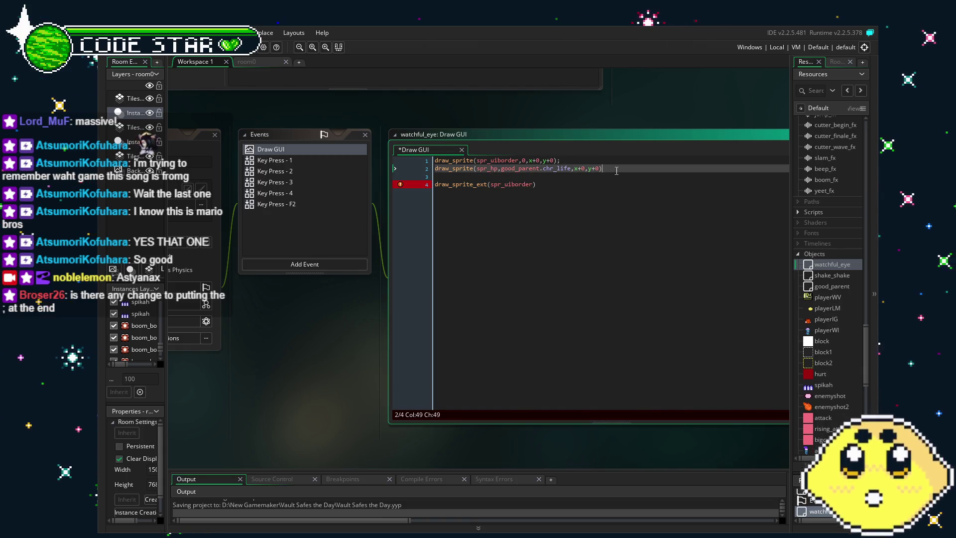
pyautogui.write(';')
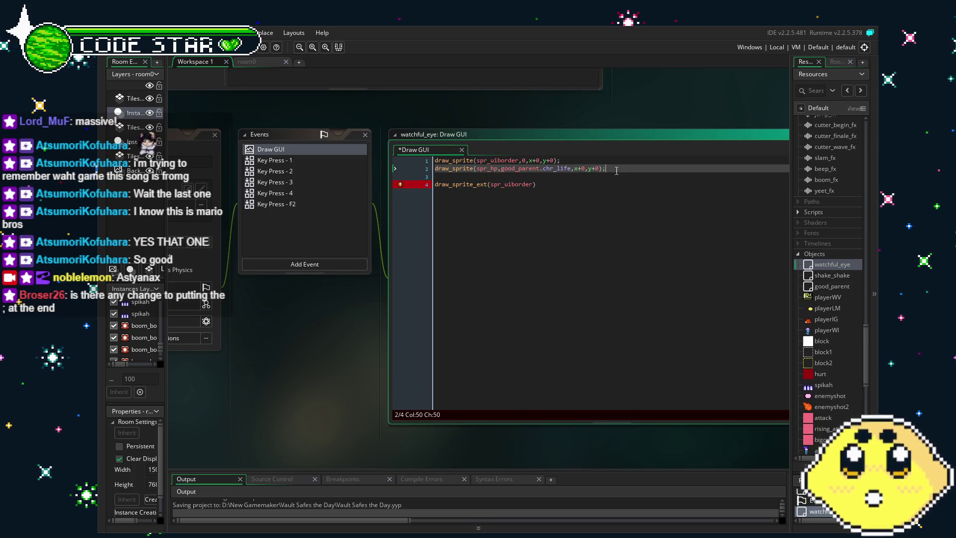
pyautogui.click(596, 235)
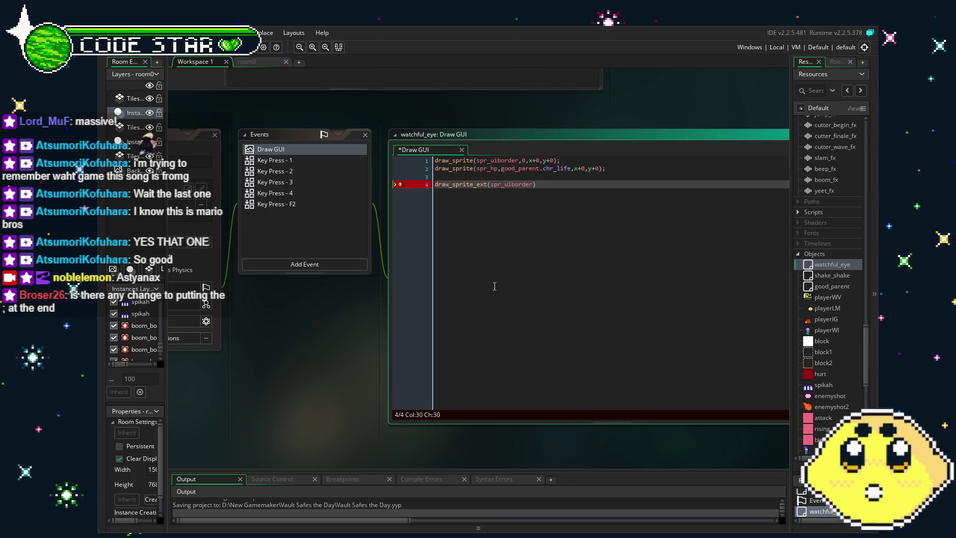
pyautogui.press('Left')
pyautogui.press('Left')
pyautogui.press('Left')
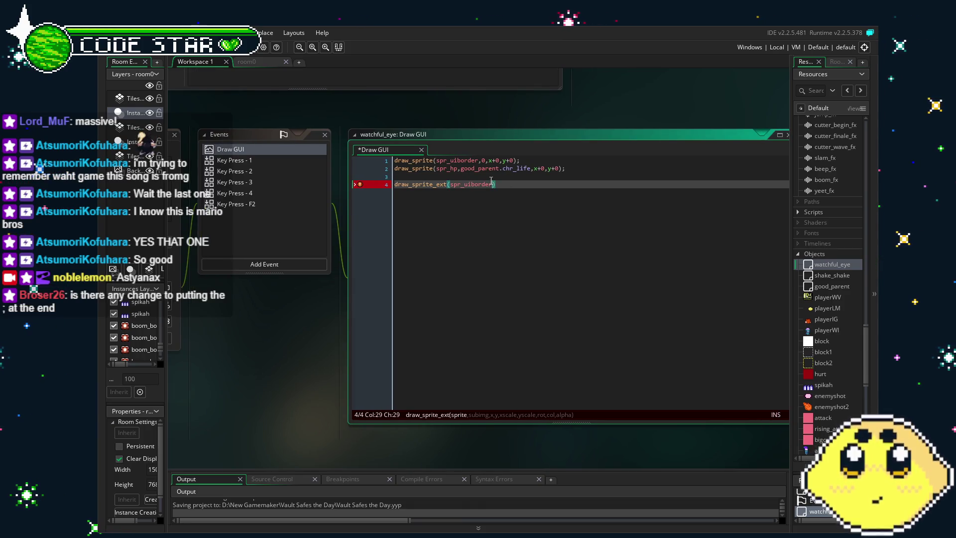
pyautogui.press('Left')
pyautogui.press('Left')
pyautogui.press('Left')
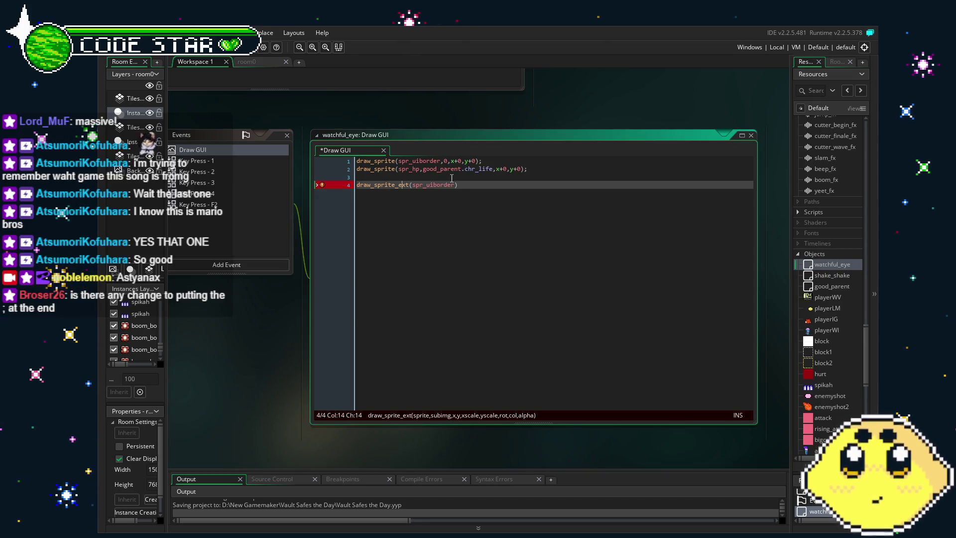
# Add the arguments 0, x+0, y+0, 4, 4, 0, 0, 255 to the spr_uiborder draw_sprite_ext call
pyautogui.click(484, 220)
pyautogui.write(',chr')
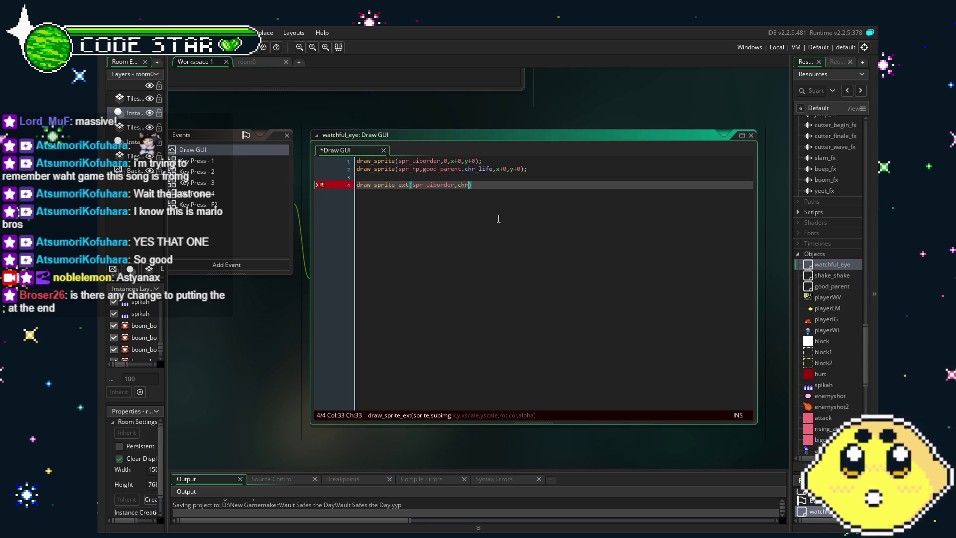
pyautogui.press('BackSpace')
pyautogui.press('BackSpace')
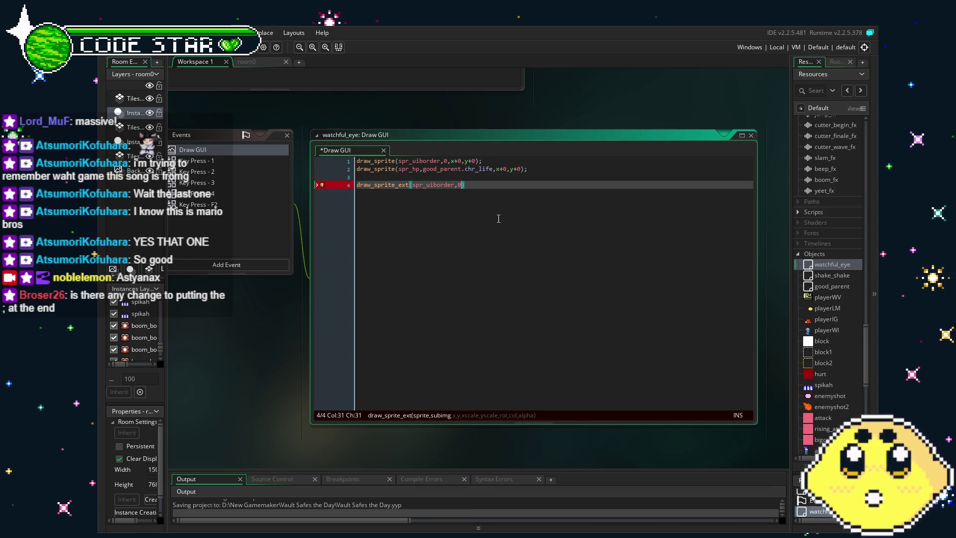
pyautogui.write(',')
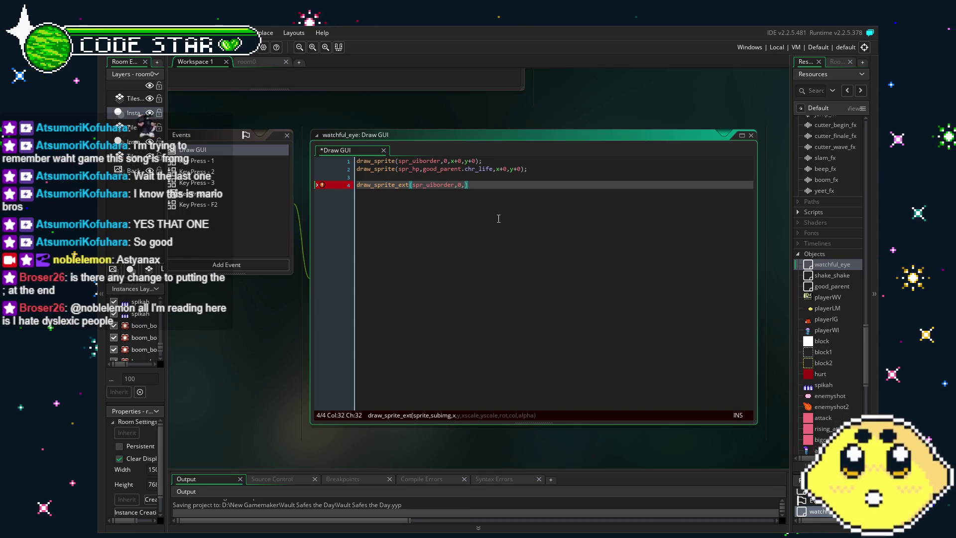
pyautogui.write('x+0,')
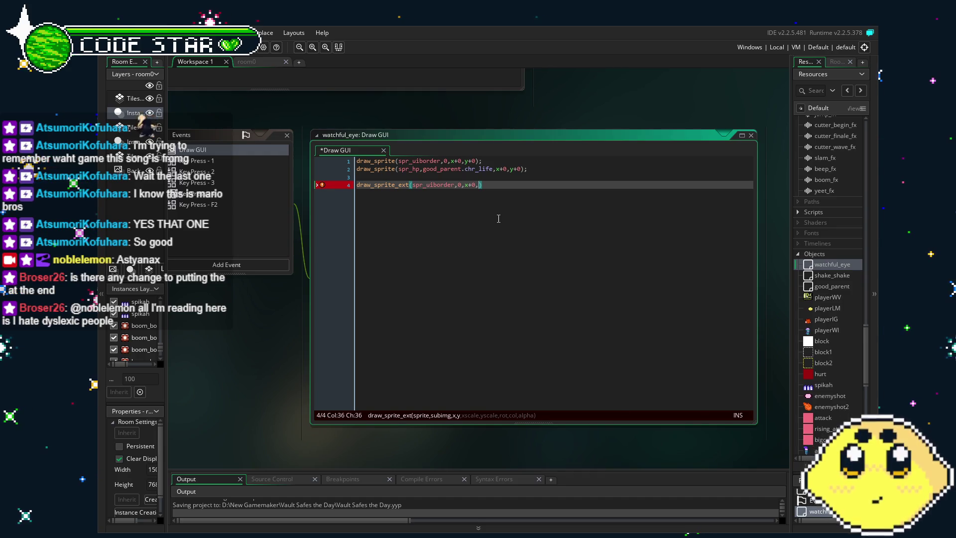
pyautogui.write(',1')
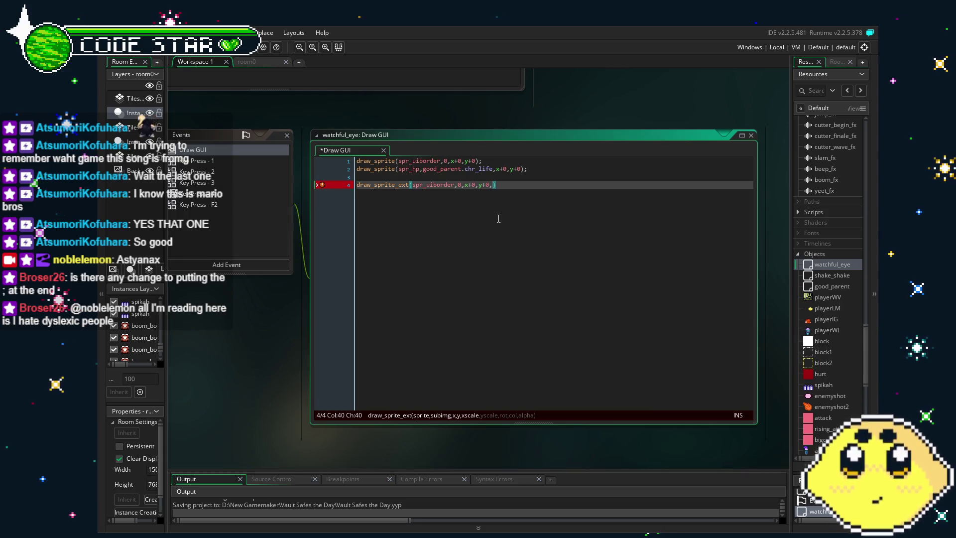
pyautogui.write(',1,')
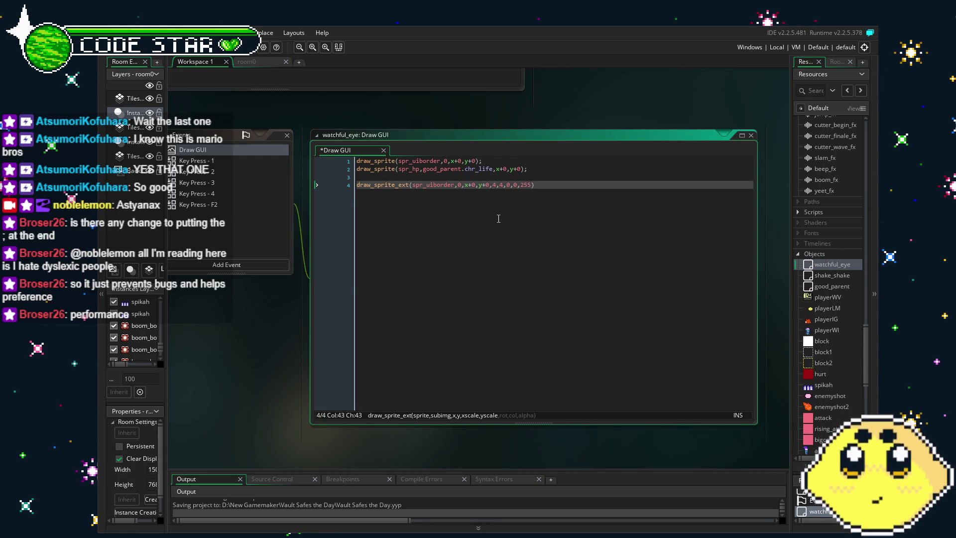
pyautogui.press('Right')
pyautogui.press('Right')
pyautogui.press('Right')
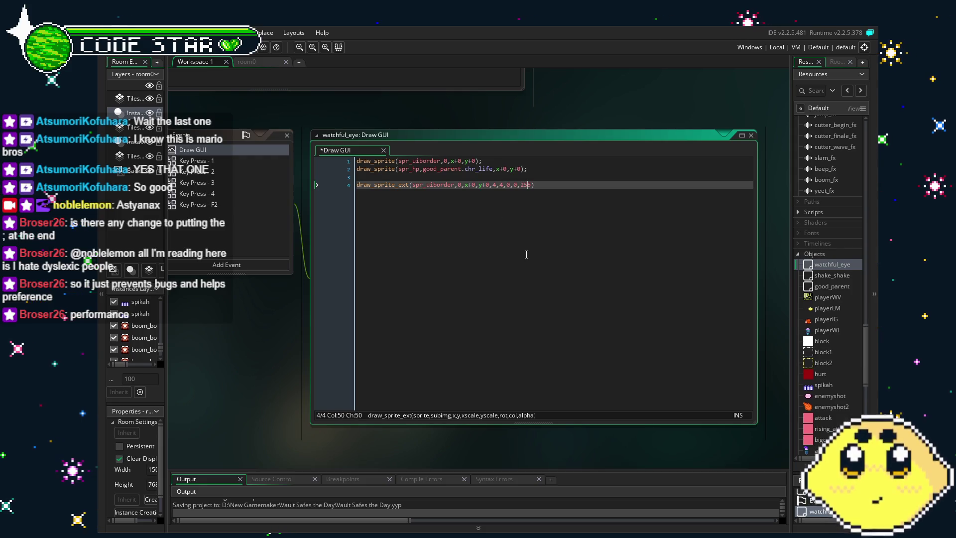
pyautogui.click(514, 183)
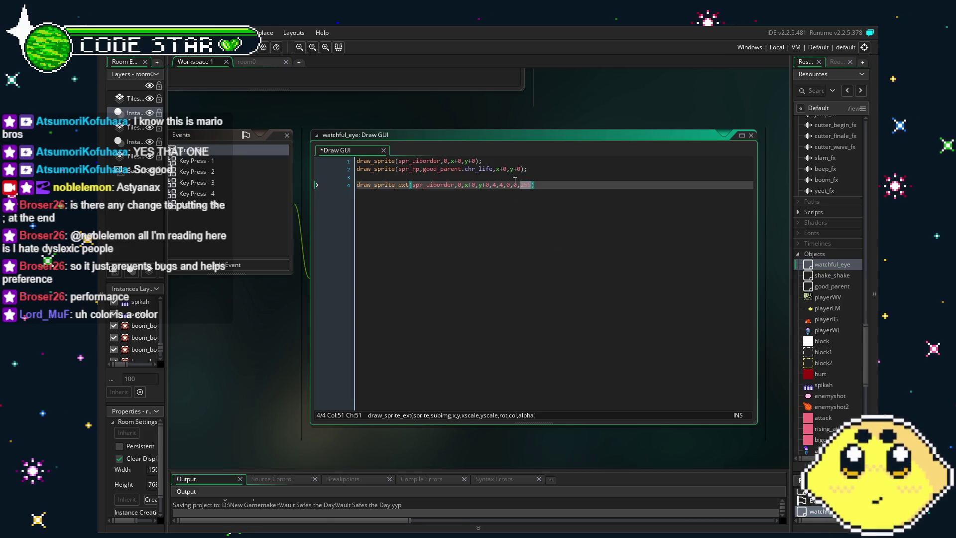
# Replace the colour argument of the line 4 spr_uiborder call with c_white and save
pyautogui.write('fdcol')
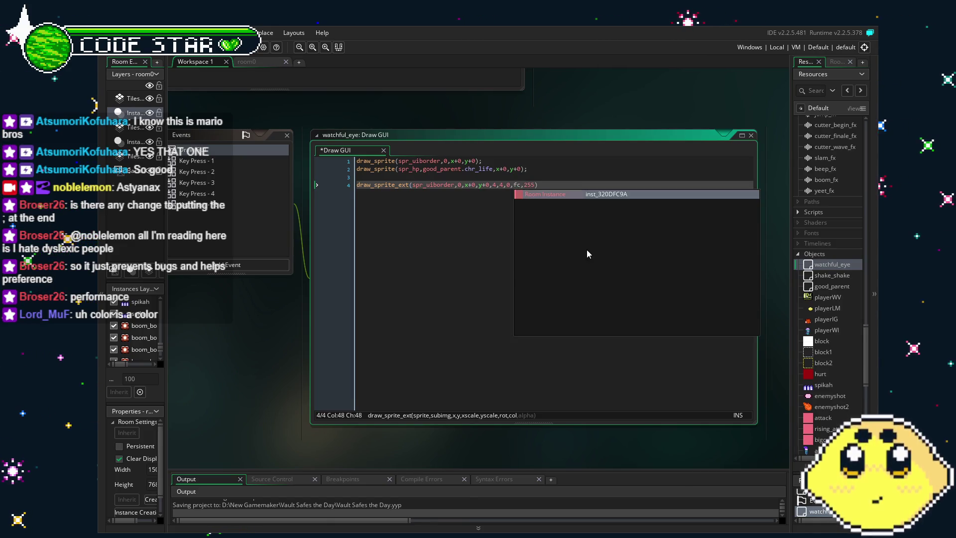
pyautogui.write('or')
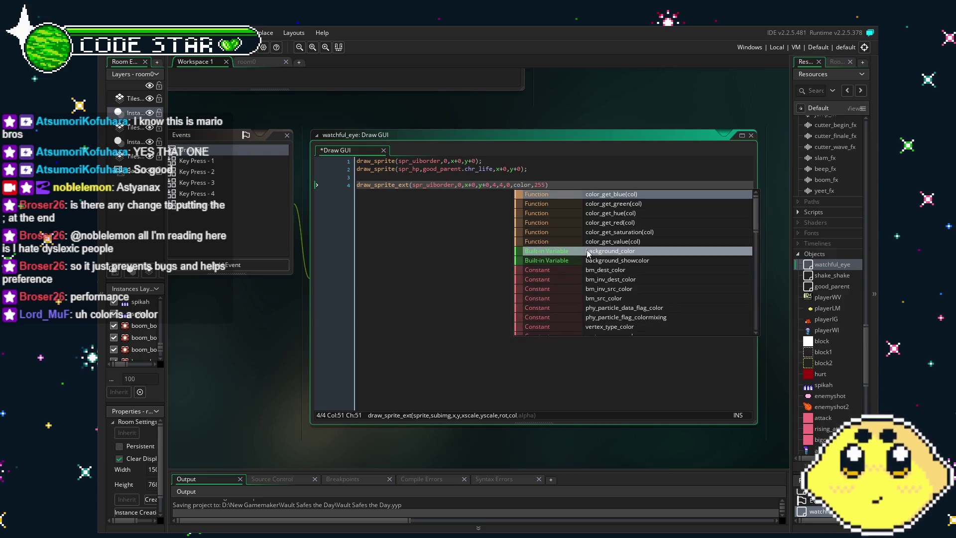
pyautogui.click(401, 291)
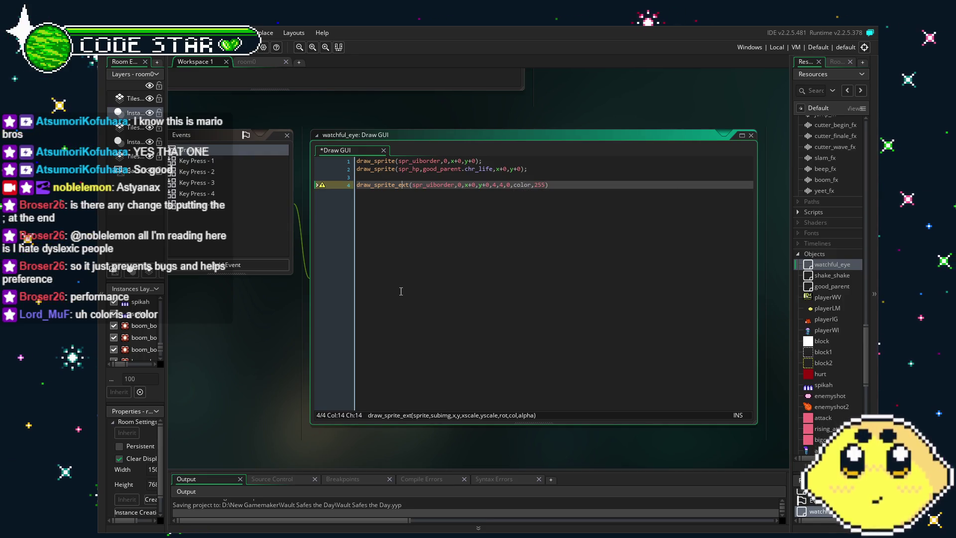
pyautogui.hotkey('ctrl', 's')
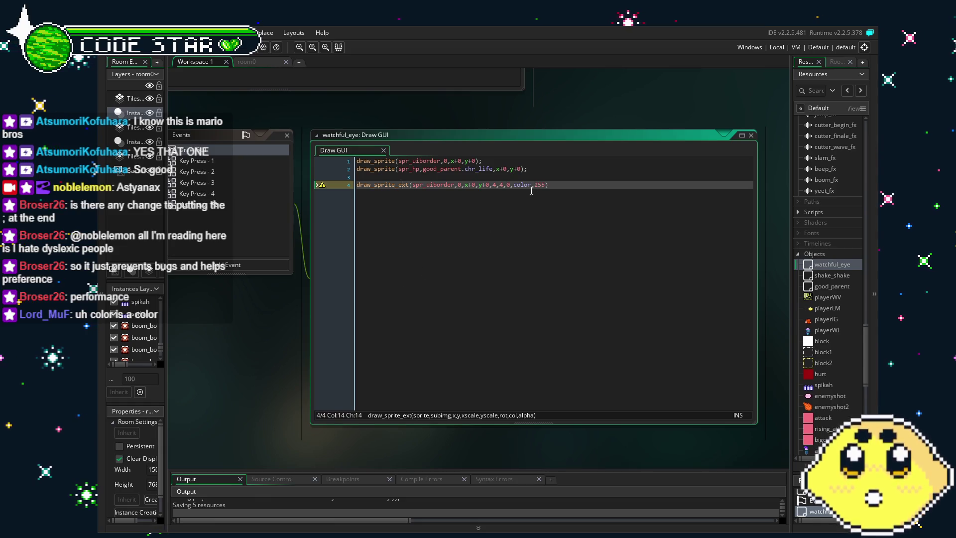
pyautogui.doubleClick(527, 185)
pyautogui.press('BackSpace')
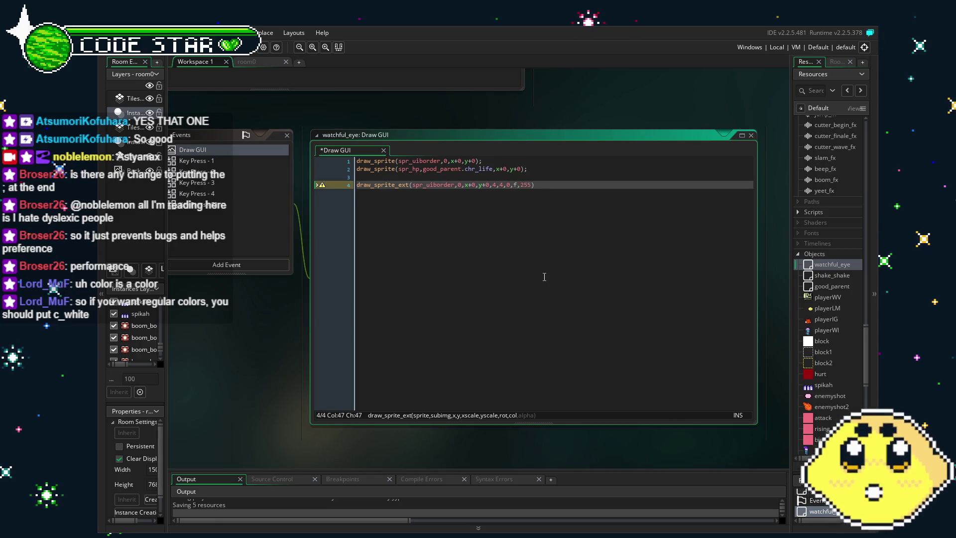
pyautogui.write('c0')
pyautogui.press('End')
pyautogui.hotkey('ctrl', 's')
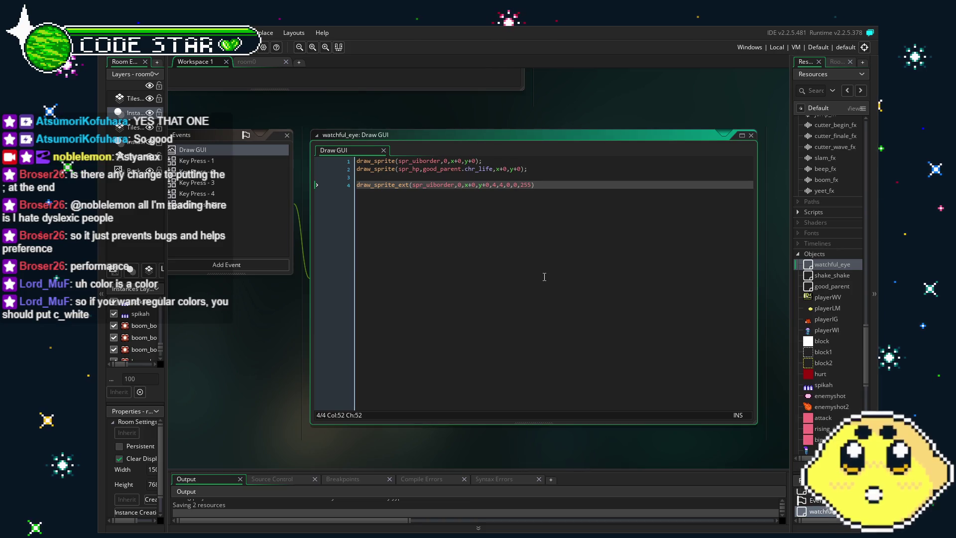
pyautogui.doubleClick(514, 187)
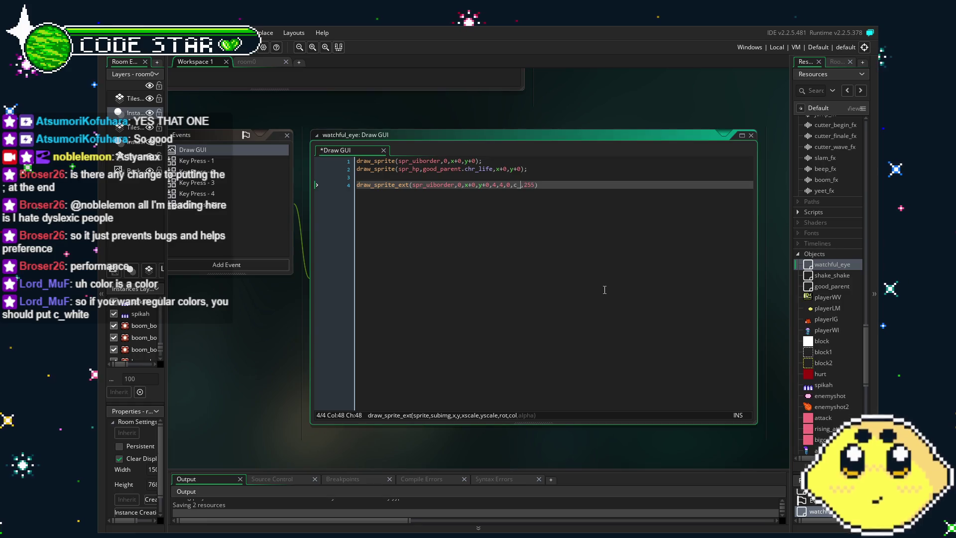
pyautogui.write('white')
pyautogui.hotkey('ctrl', 's')
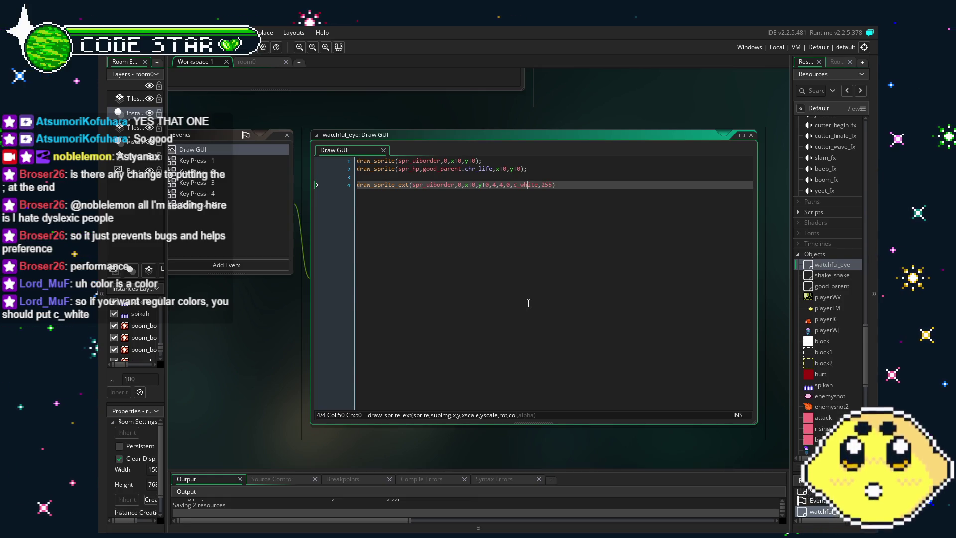
# Change the spr_uiborder call's alpha from 255 to 1 and save the project
pyautogui.click(508, 185)
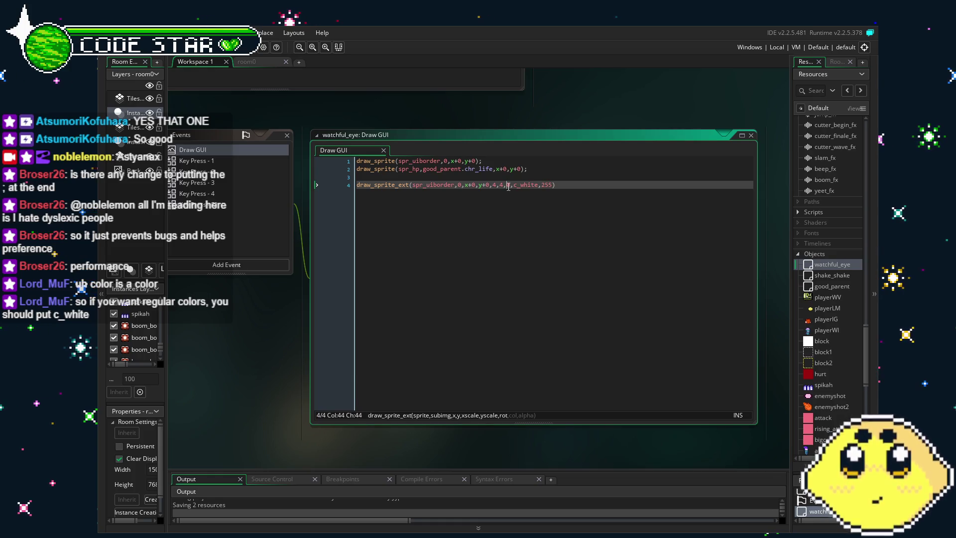
pyautogui.write('0,')
pyautogui.click(498, 186)
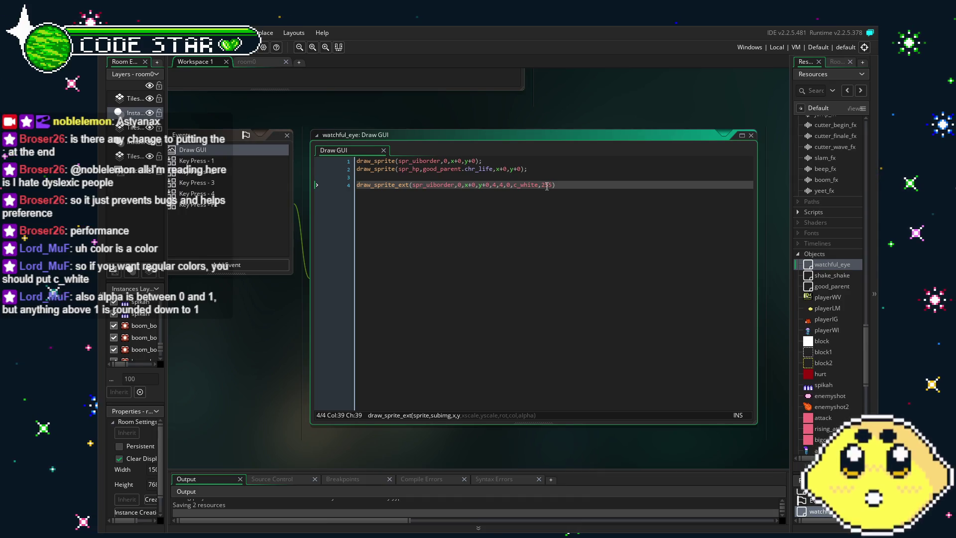
pyautogui.doubleClick(547, 185)
pyautogui.write('1')
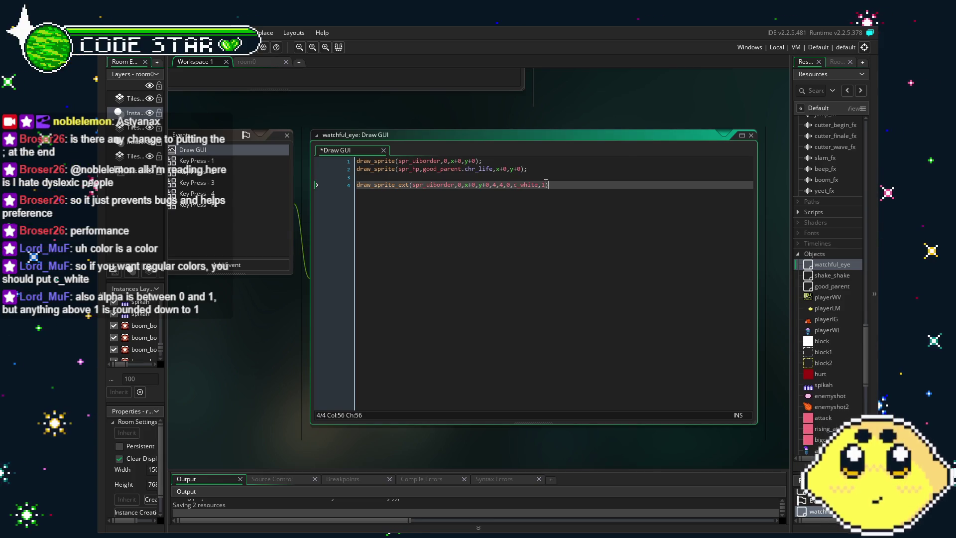
pyautogui.hotkey('ctrl', 's')
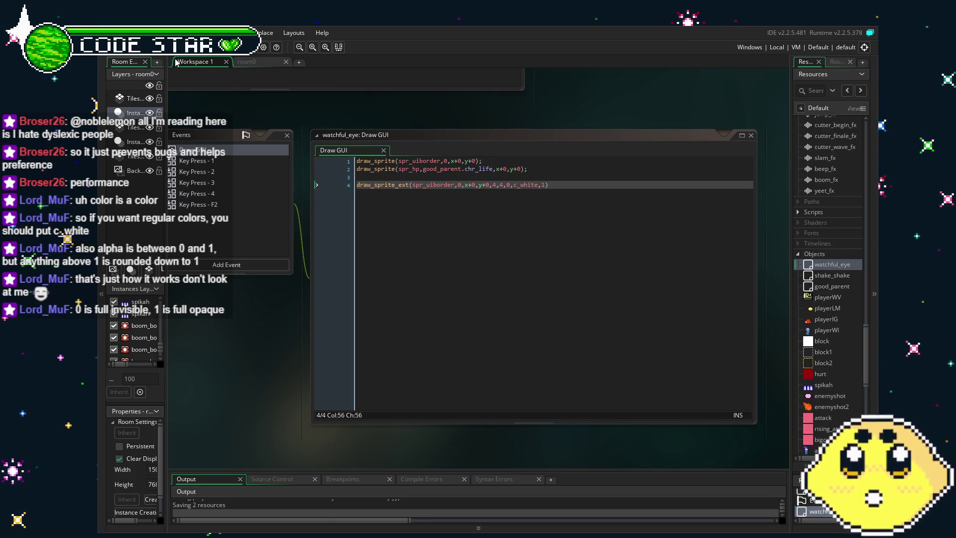
pyautogui.hotkey('ctrl', 's')
# End the spr_uiborder draw_sprite_ext line with a semicolon and select the whole line
pyautogui.click(566, 189)
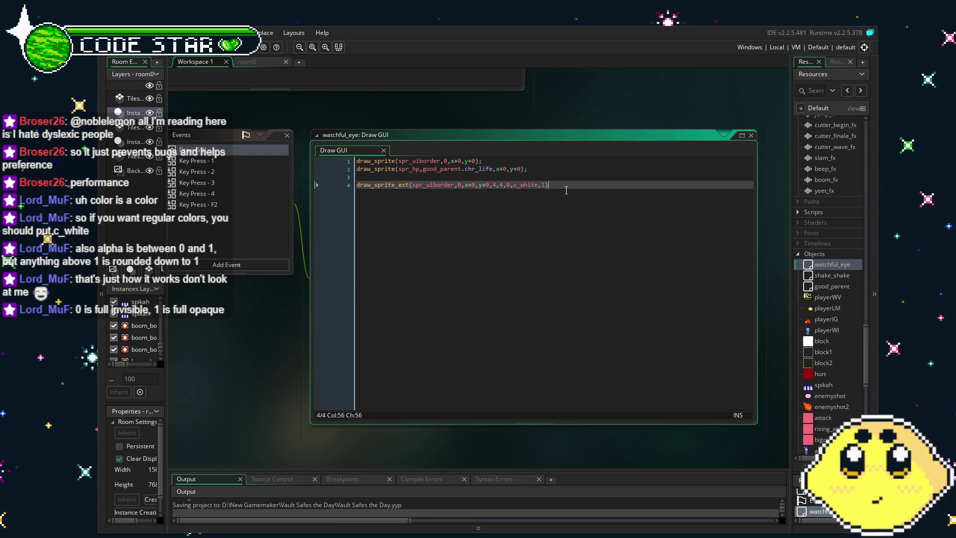
pyautogui.write(';')
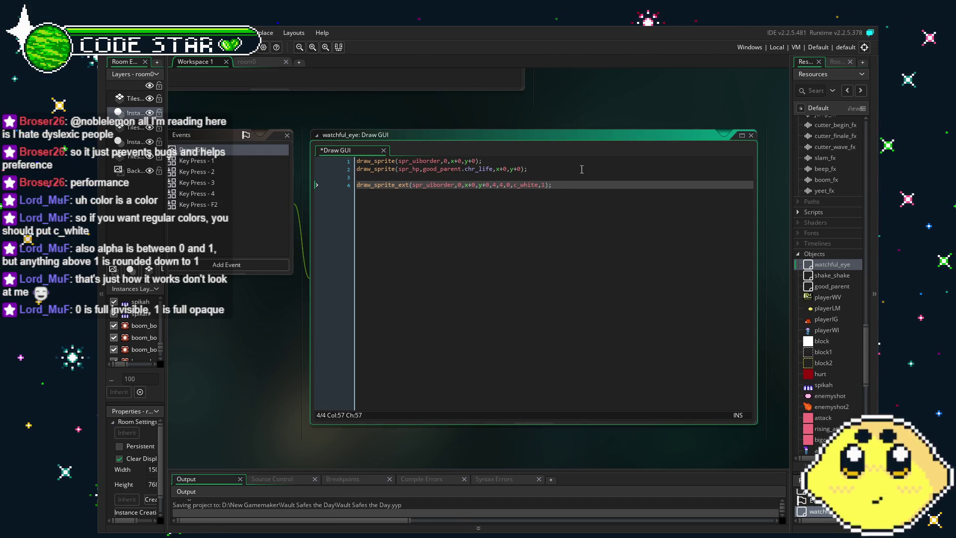
pyautogui.press('Left')
pyautogui.press('Left')
pyautogui.press('Left')
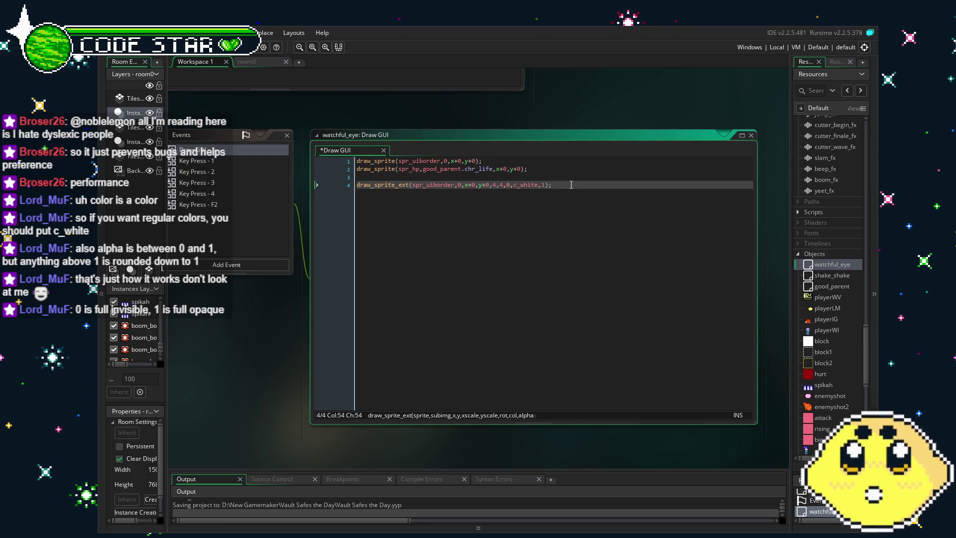
pyautogui.tripleClick(572, 185)
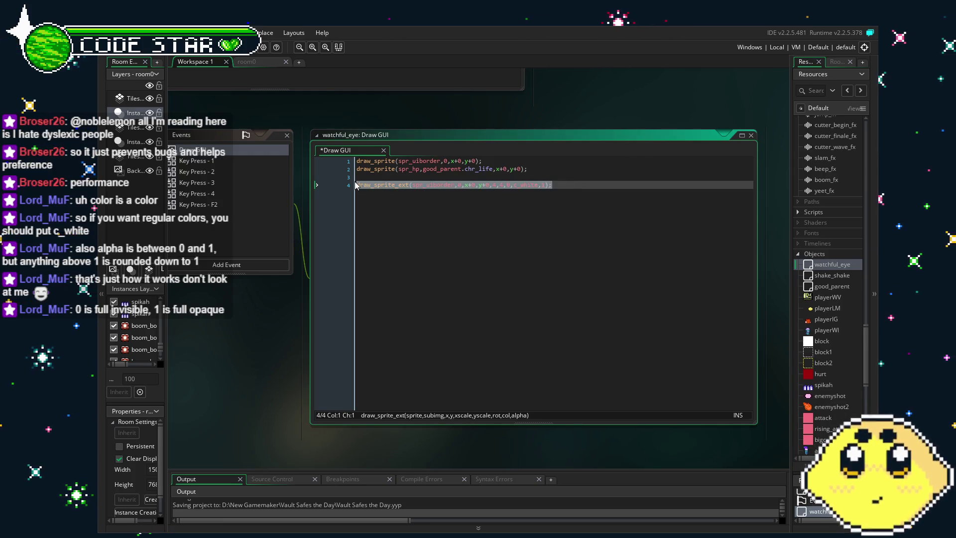
# Duplicate the draw_sprite_ext line and set the first call's yscale to 4
pyautogui.click(572, 184)
pyautogui.hotkey('ctrl', 'd')
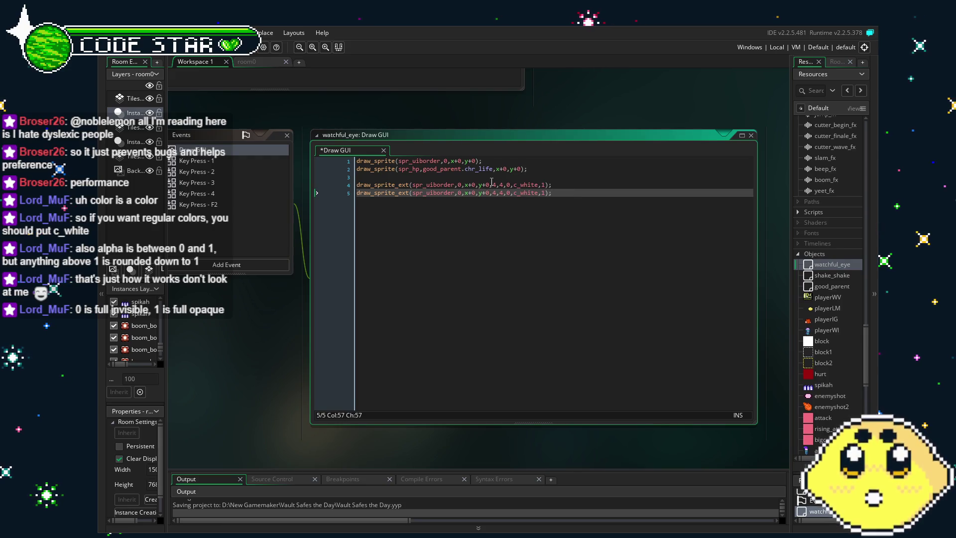
pyautogui.click(505, 185)
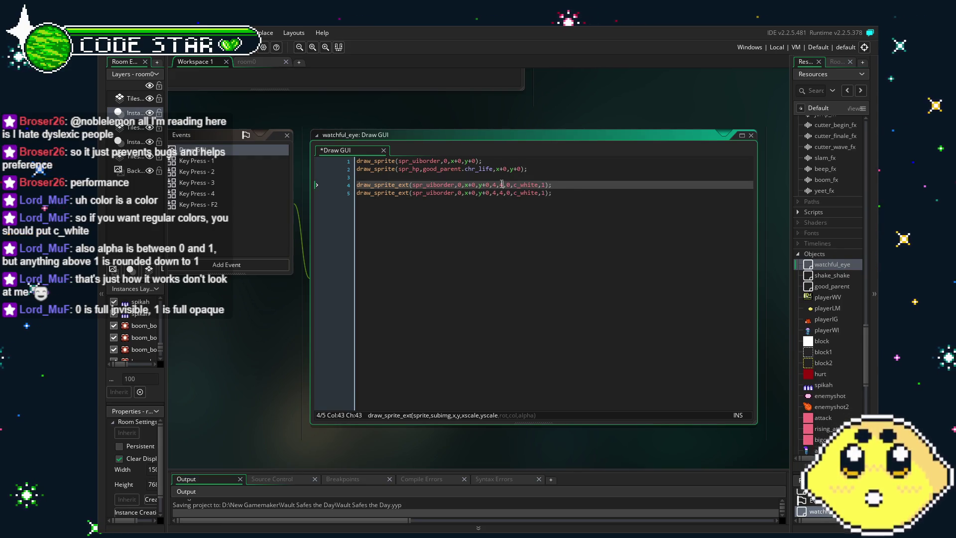
pyautogui.press('BackSpace')
pyautogui.write('4')
pyautogui.click(497, 185)
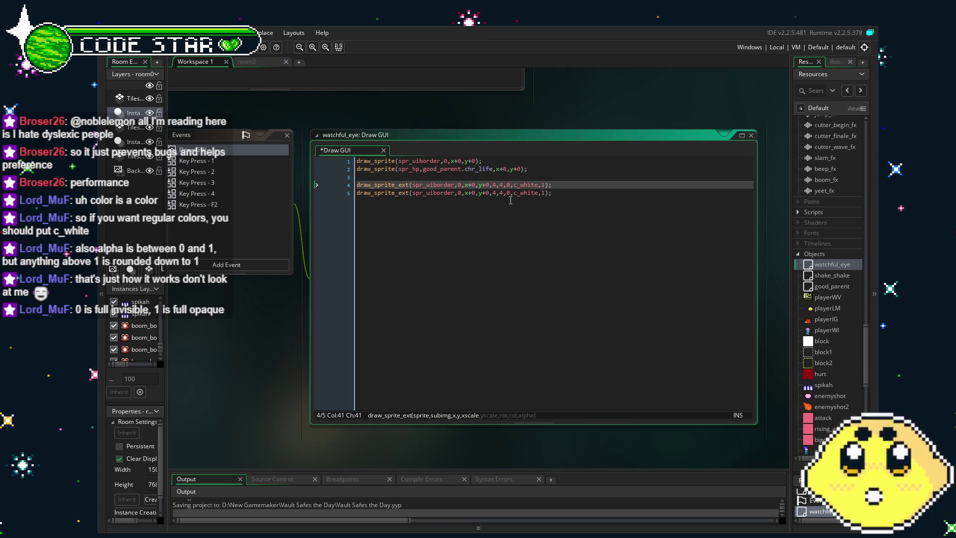
# Make the copied call draw spr_hp with good_parent.chr_life as its frame
pyautogui.click(494, 193)
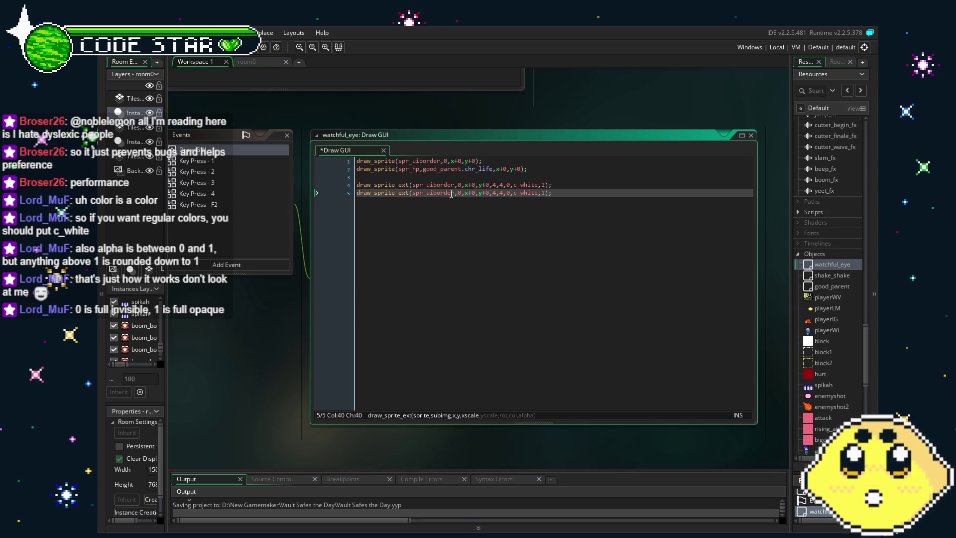
pyautogui.moveTo(455, 193); pyautogui.dragTo(430, 193)
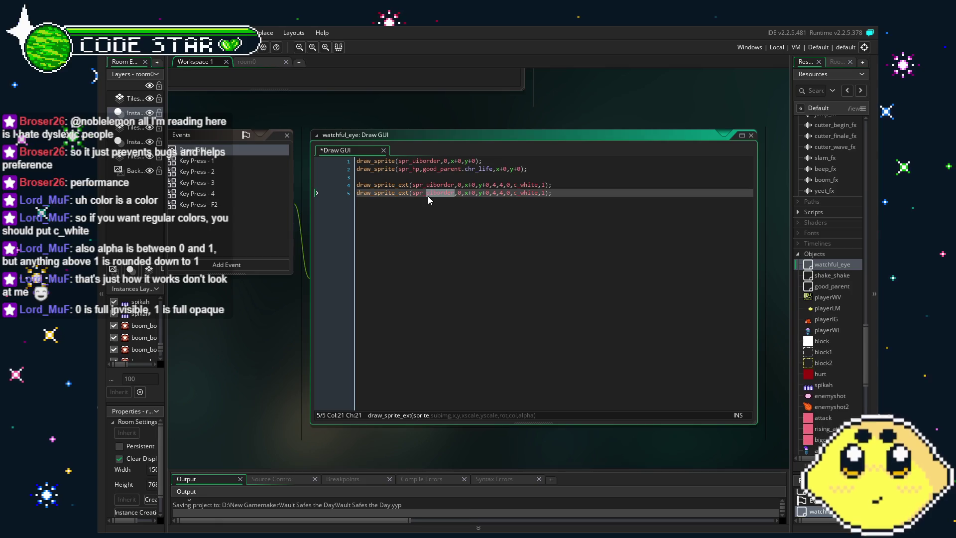
pyautogui.write('hp')
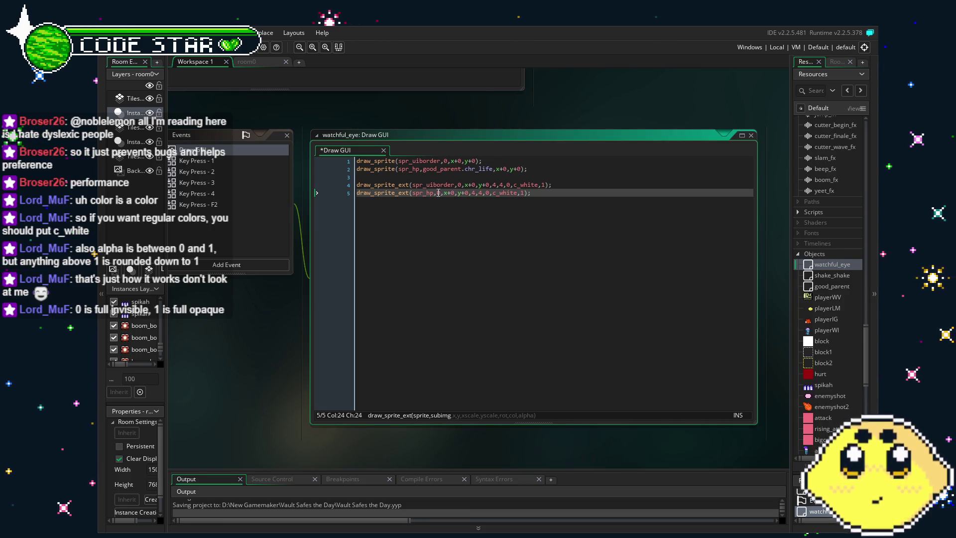
pyautogui.write('good_')
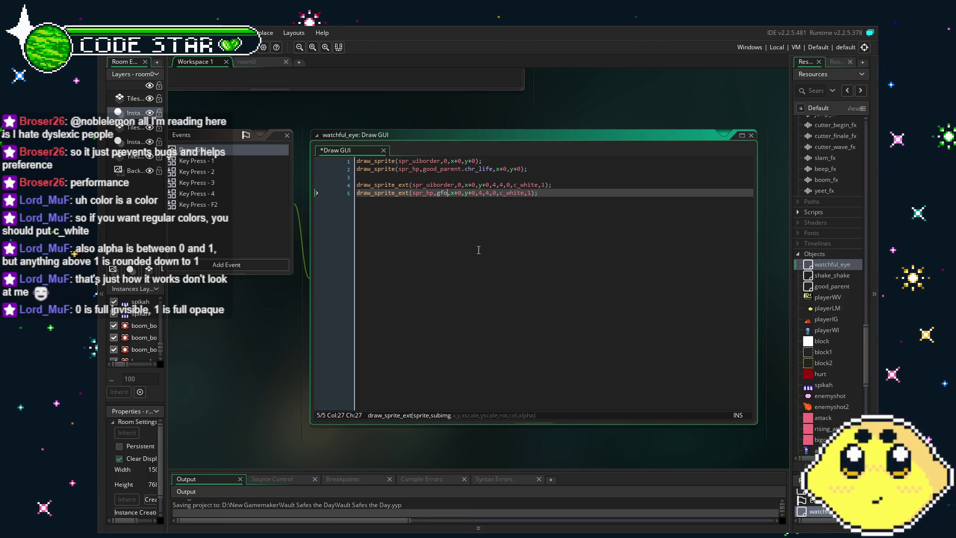
pyautogui.write('parent.chr_')
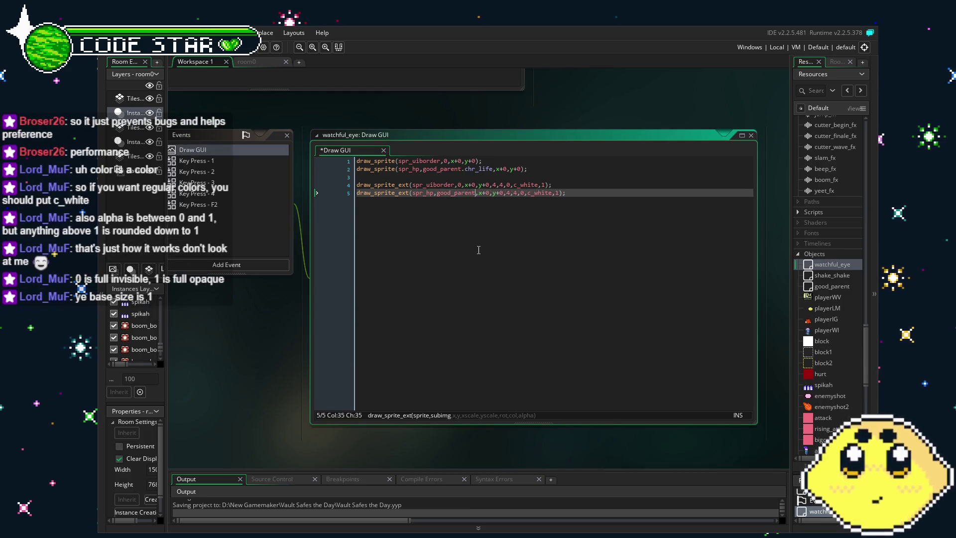
pyautogui.write('life')
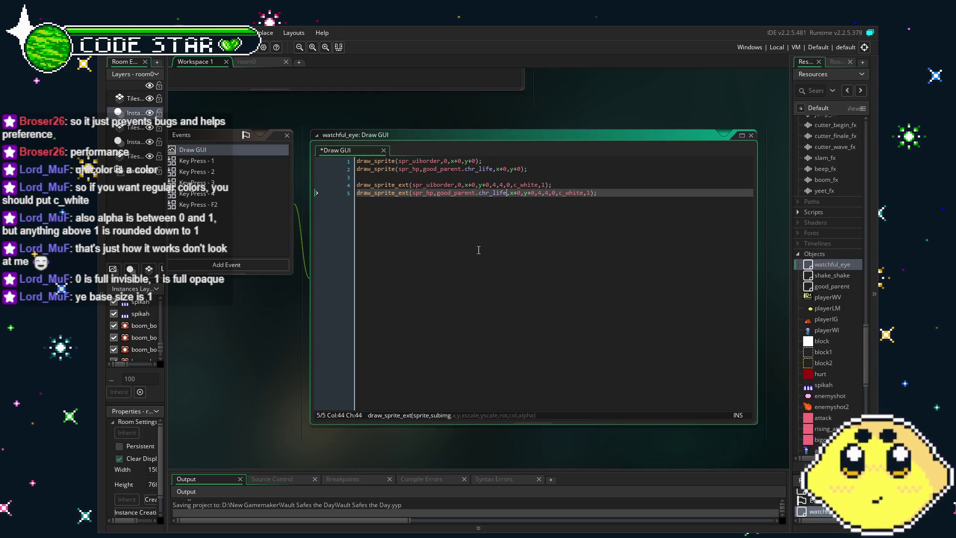
pyautogui.click(584, 192)
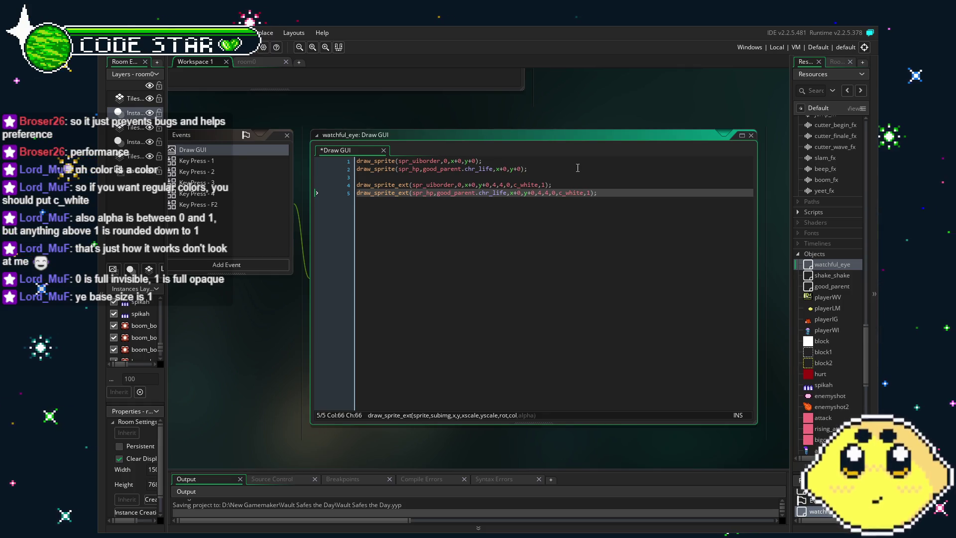
# Delete the two old draw_sprite lines at the top of the code
pyautogui.click(578, 168)
pyautogui.hotkey('ctrl', 'shift', 'Home')
pyautogui.press('Delete')
pyautogui.press('Delete')
pyautogui.press('Down')
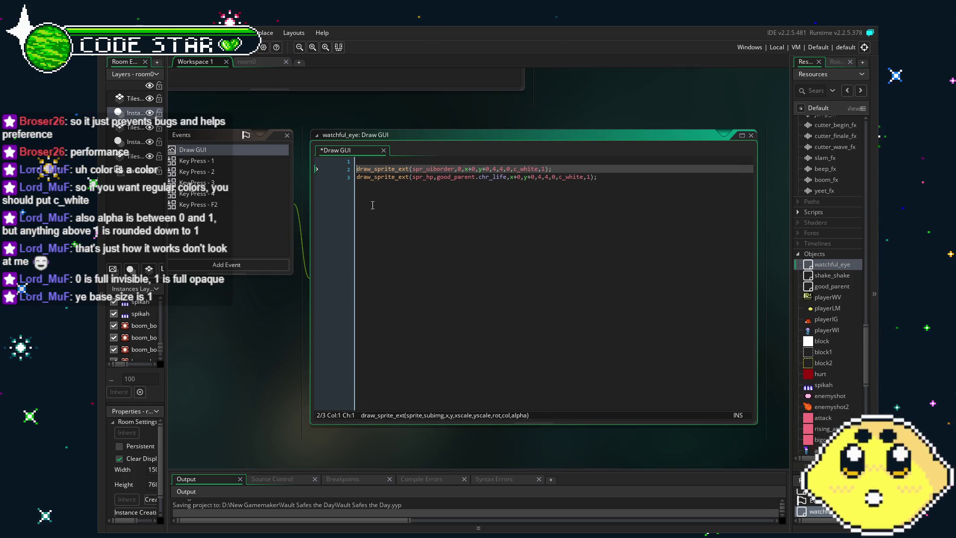
# Remove the leftover blank first line, save, and pan to show the Events list beside the code
pyautogui.press('BackSpace')
pyautogui.hotkey('ctrl', 's')
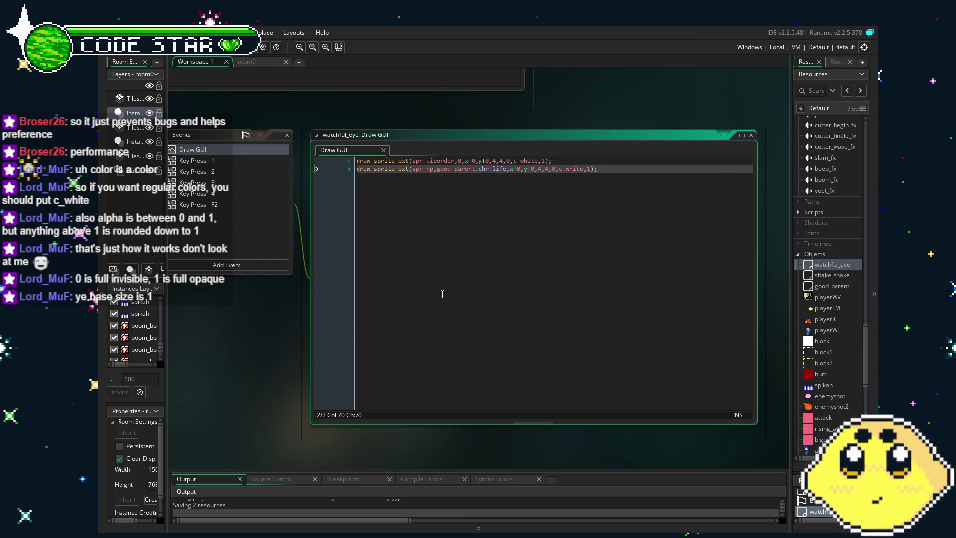
pyautogui.moveTo(442, 293)
pyautogui.mouseDown()
pyautogui.moveTo(483, 289)
pyautogui.moveTo(437, 281)
pyautogui.mouseUp()
pyautogui.press('Left')
pyautogui.press('Left')
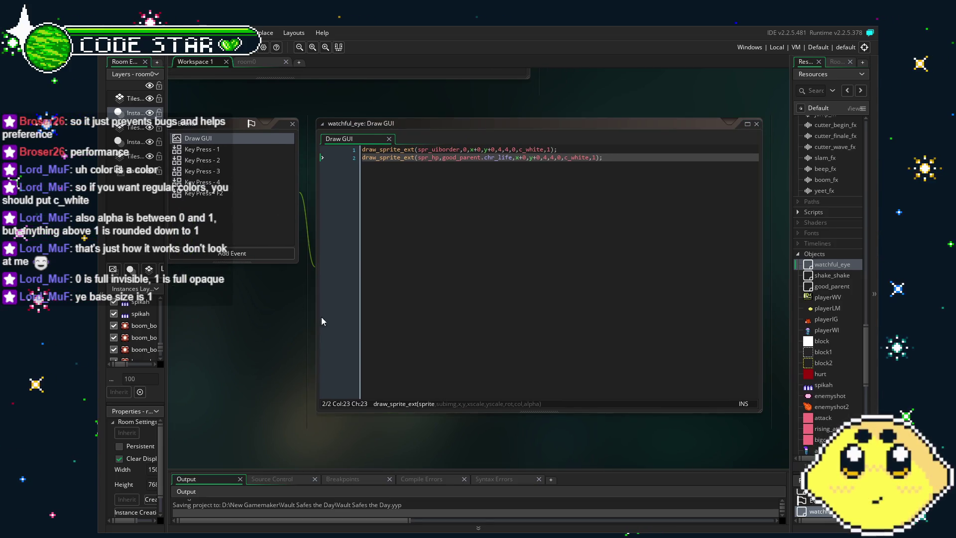
pyautogui.moveTo(285, 312); pyautogui.dragTo(339, 325)
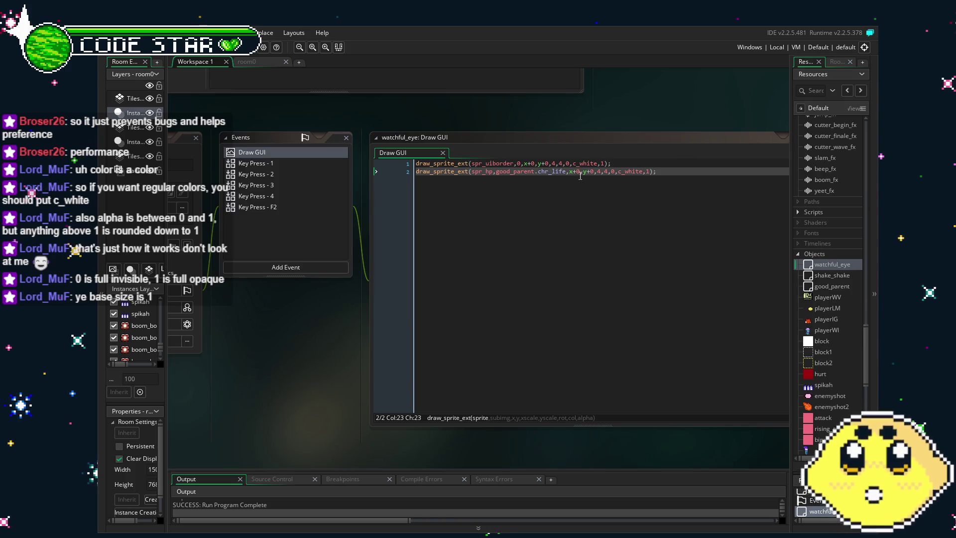
# Scroll through the Draw GUI code and Resources tree, then switch to the room0 level editor
pyautogui.click(600, 172)
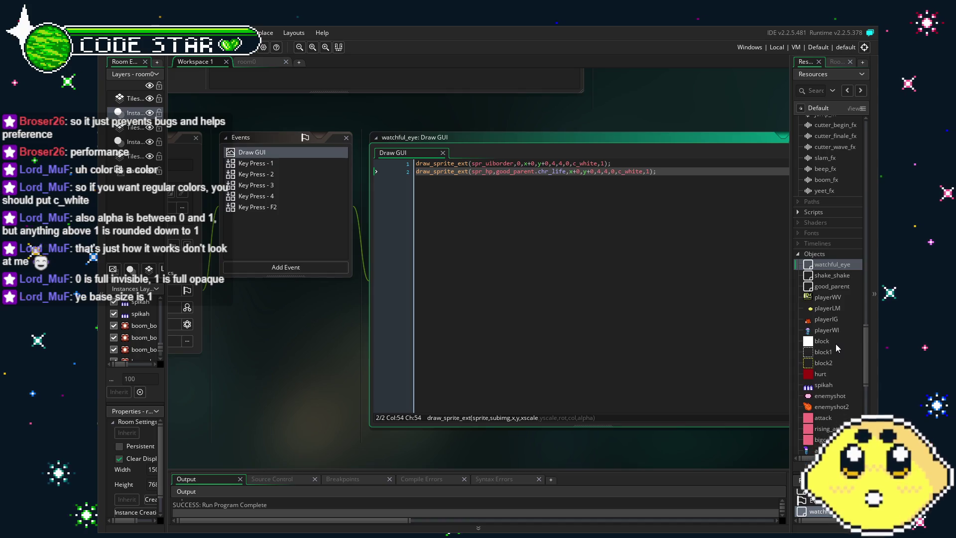
pyautogui.scroll(10, 837, 347)
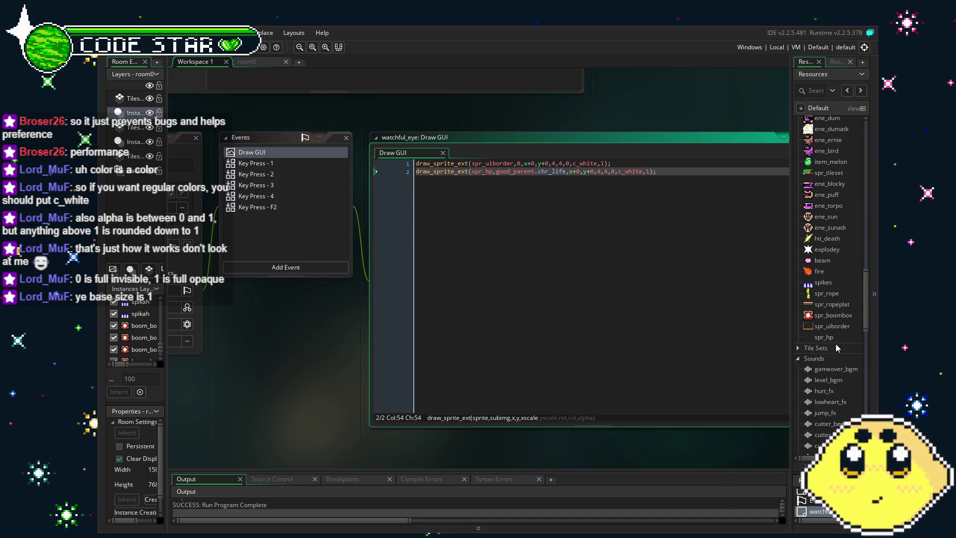
pyautogui.scroll(10, 836, 347)
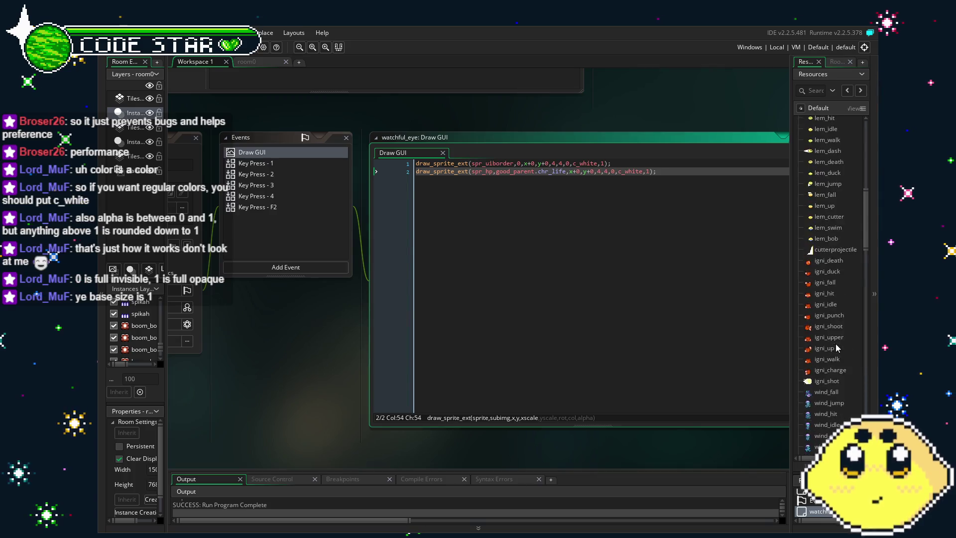
pyautogui.scroll(10, 837, 347)
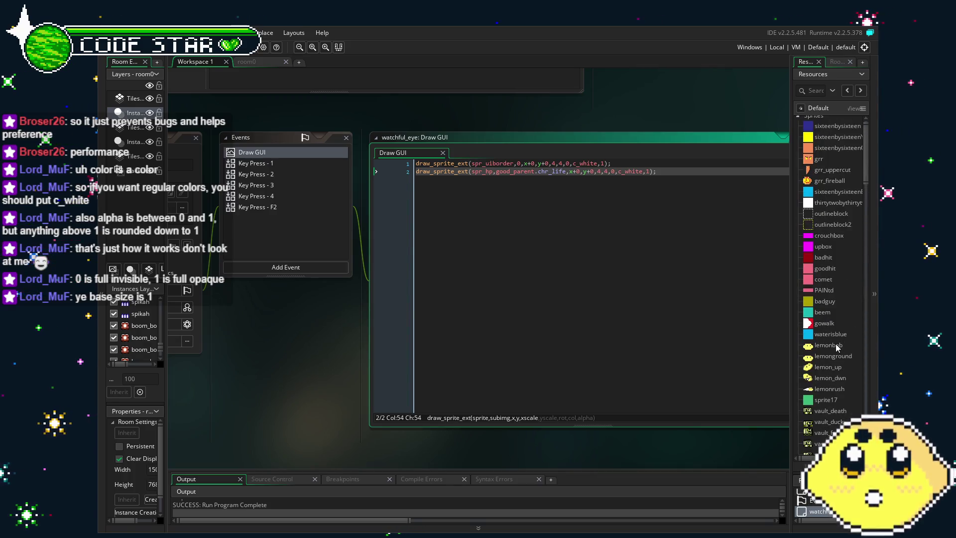
pyautogui.scroll(-10, 837, 347)
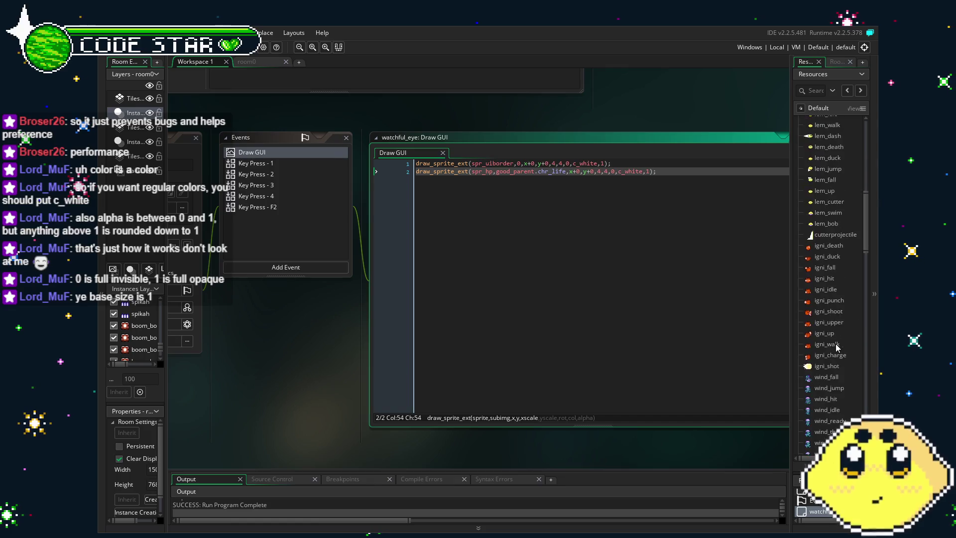
pyautogui.scroll(-10, 837, 348)
pyautogui.click(864, 280)
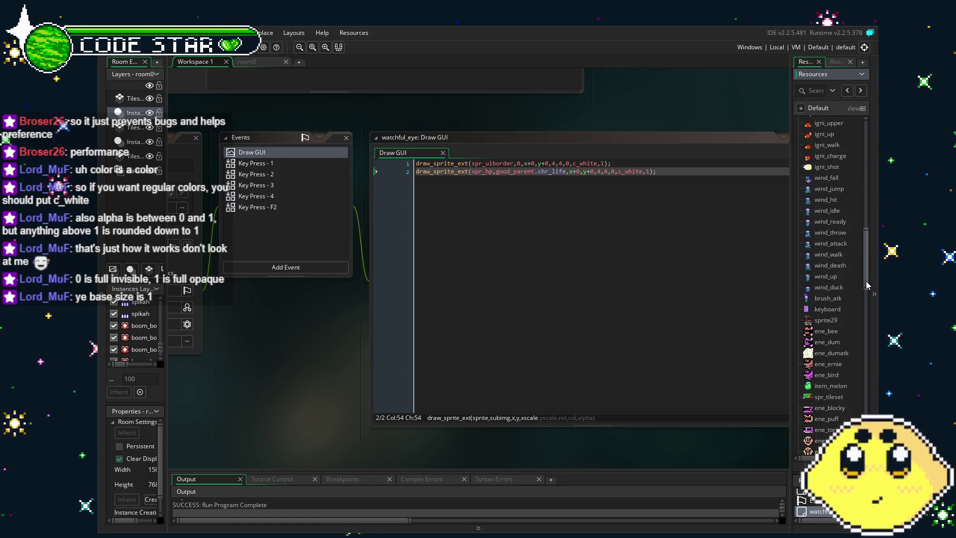
pyautogui.moveTo(866, 281); pyautogui.dragTo(859, 327)
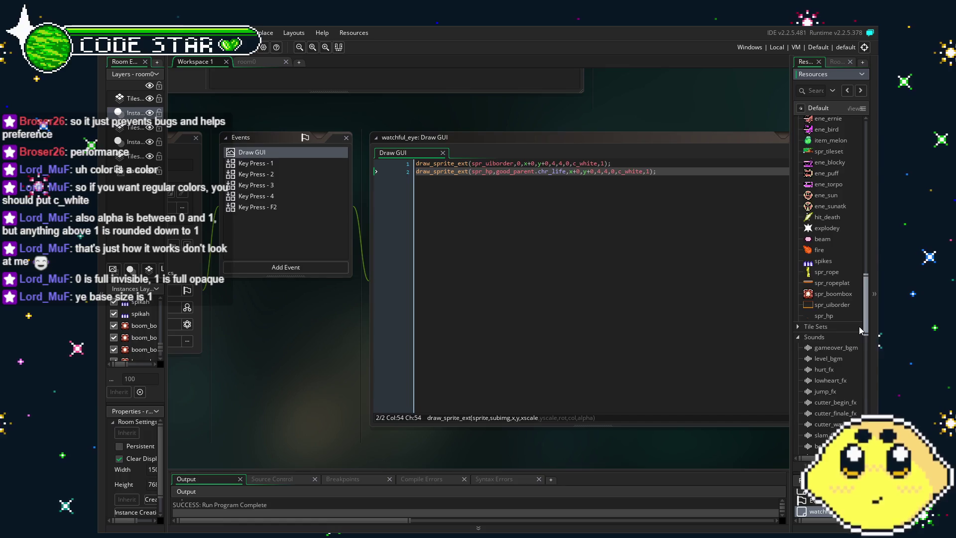
pyautogui.click(243, 62)
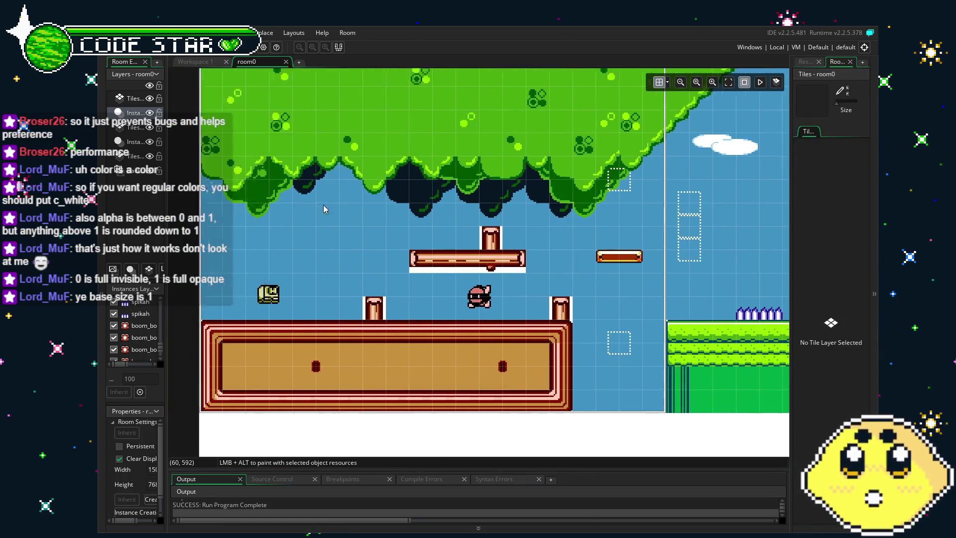
# Zoom and pan around room0 to view its lower level, right side and starting area
pyautogui.scroll(4, 323, 320)
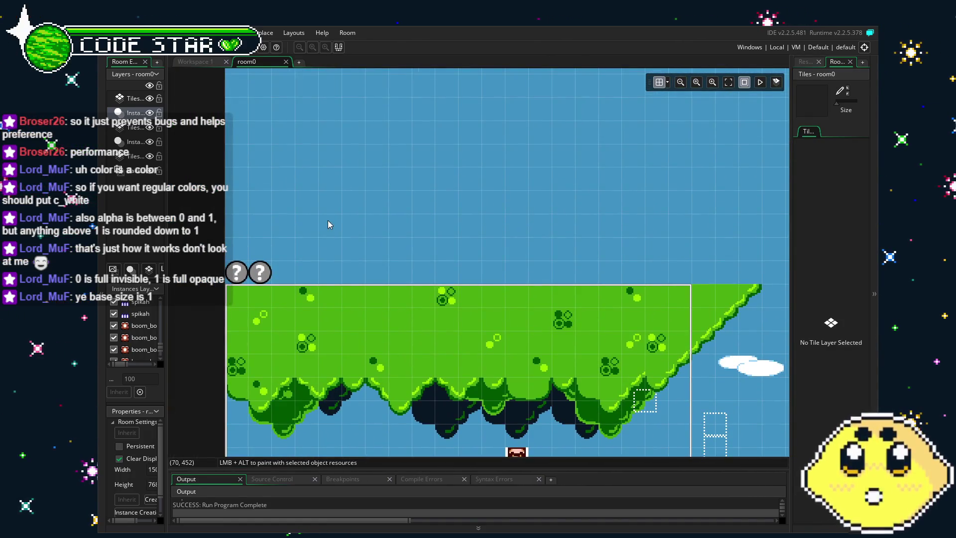
pyautogui.scroll(-2, 329, 224)
pyautogui.scroll(-3, 309, 243)
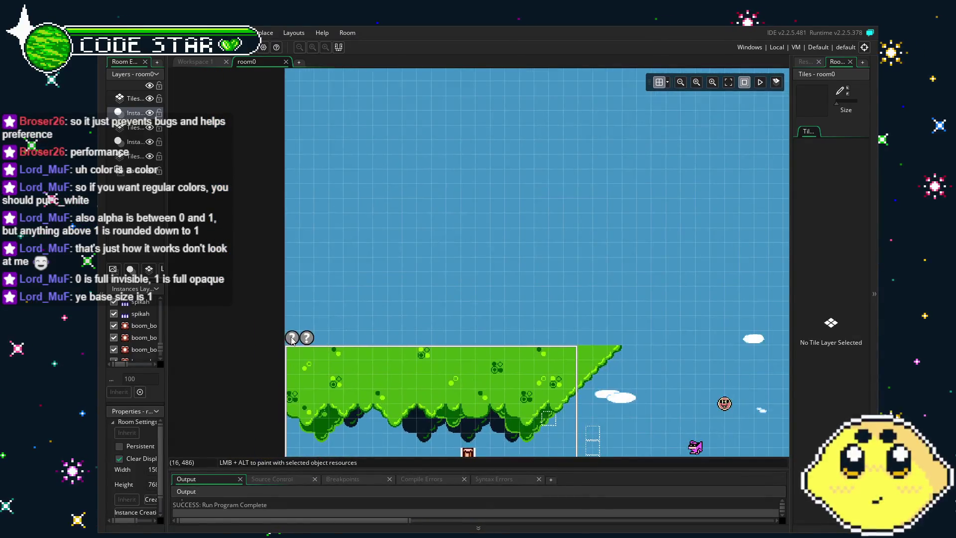
pyautogui.scroll(-2, 292, 334)
pyautogui.scroll(-2, 291, 335)
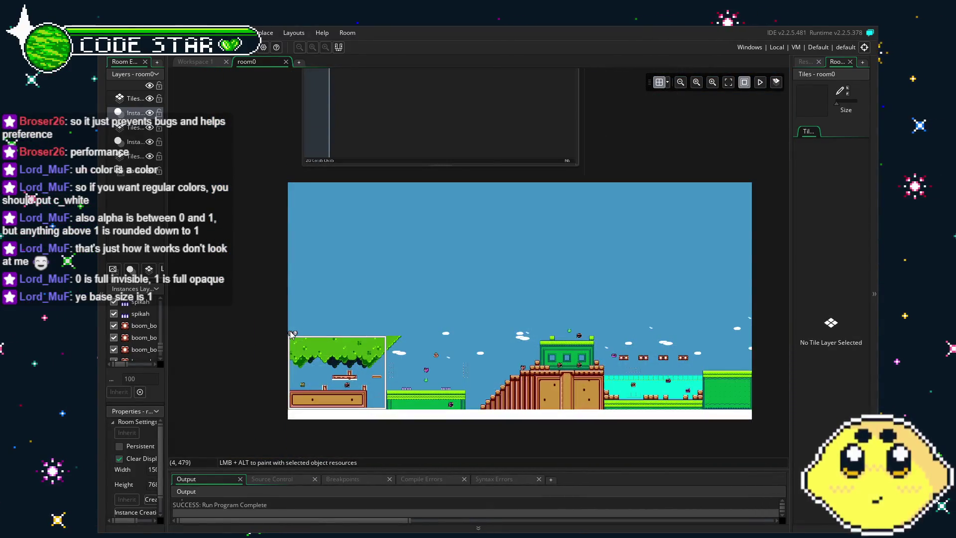
pyautogui.scroll(5, 291, 335)
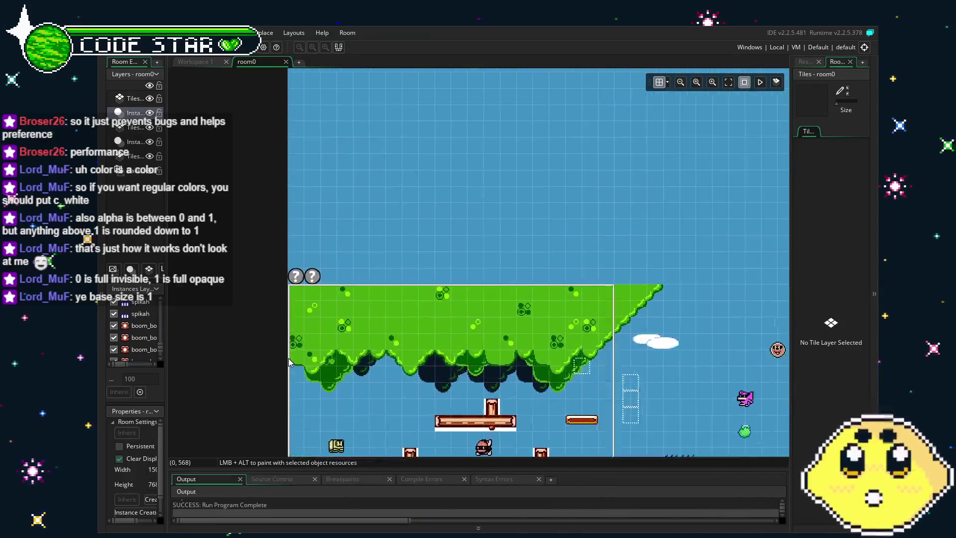
pyautogui.moveTo(289, 362); pyautogui.dragTo(313, 250)
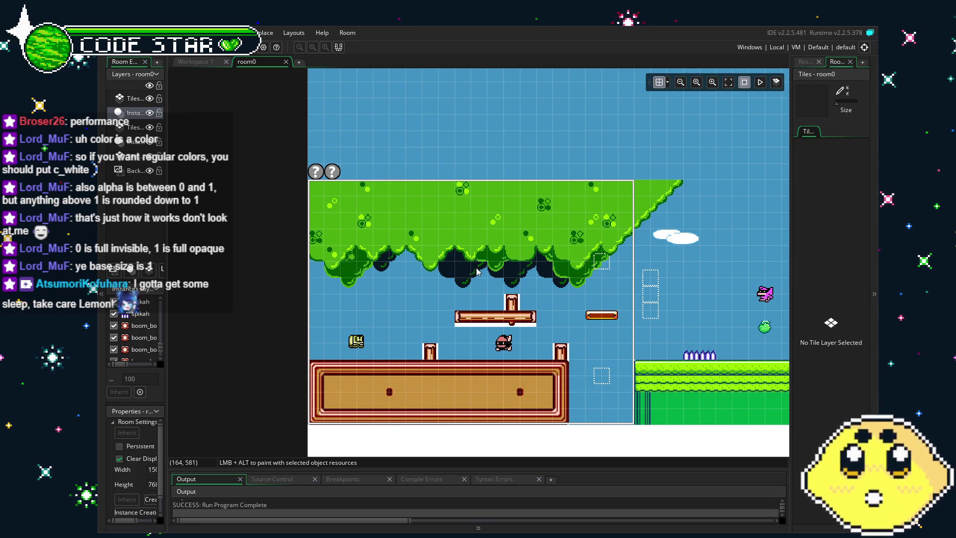
pyautogui.moveTo(476, 272); pyautogui.dragTo(399, 277)
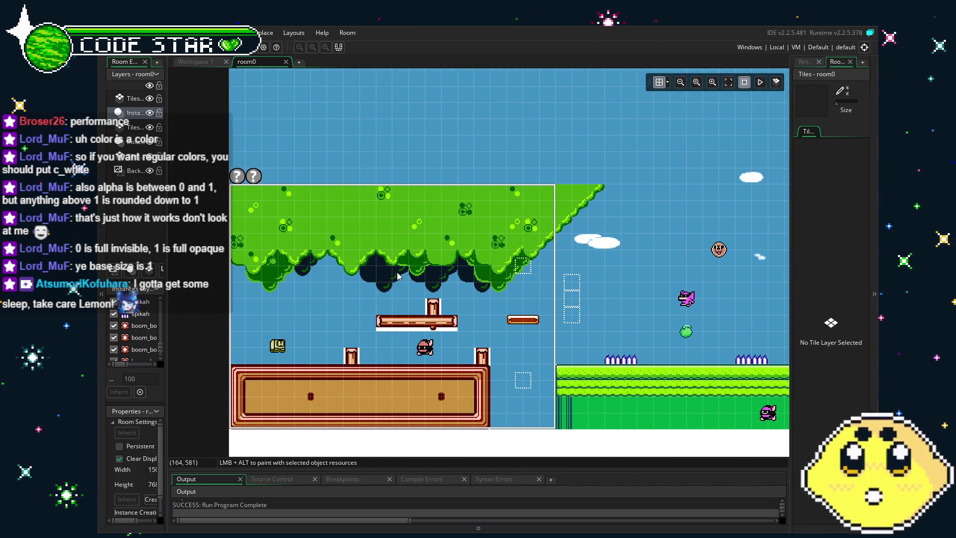
pyautogui.scroll(4, 398, 277)
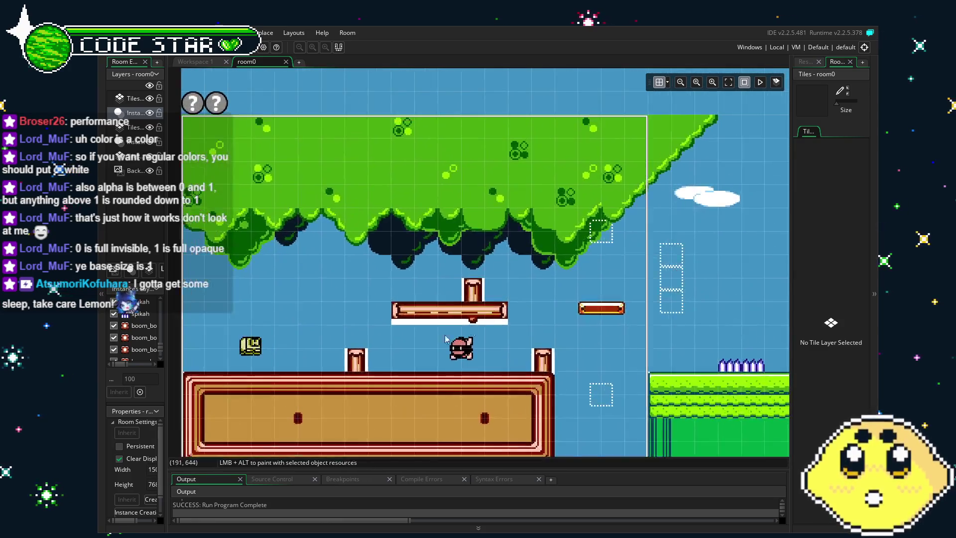
pyautogui.moveTo(446, 339); pyautogui.dragTo(501, 318)
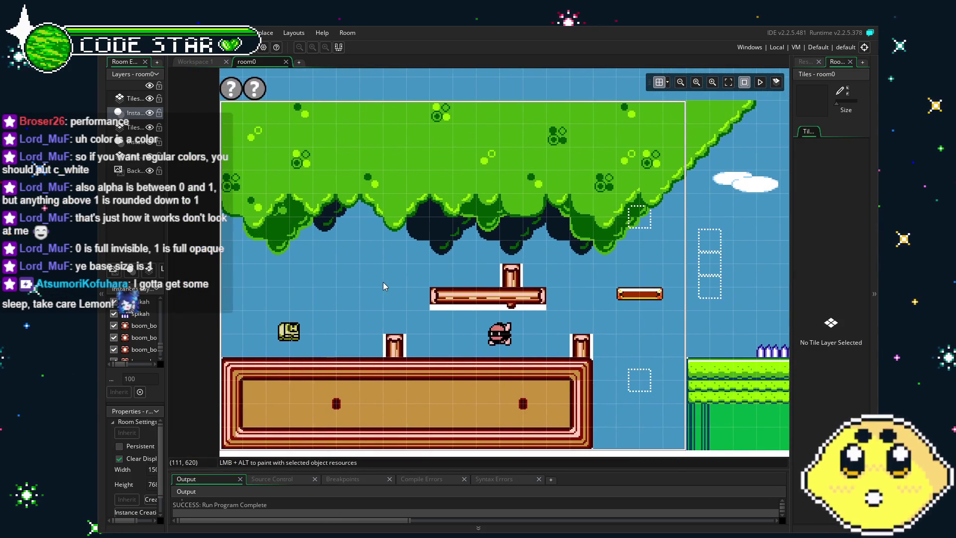
# Show the Resources list in the right dock and recenter room0 on the starting area
pyautogui.click(817, 60)
pyautogui.scroll(3, 464, 309)
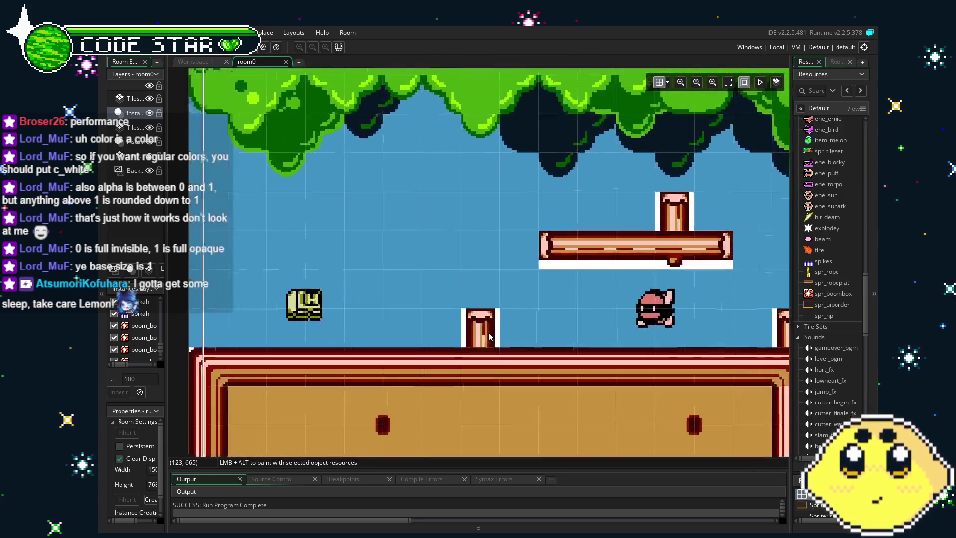
pyautogui.scroll(-3, 488, 332)
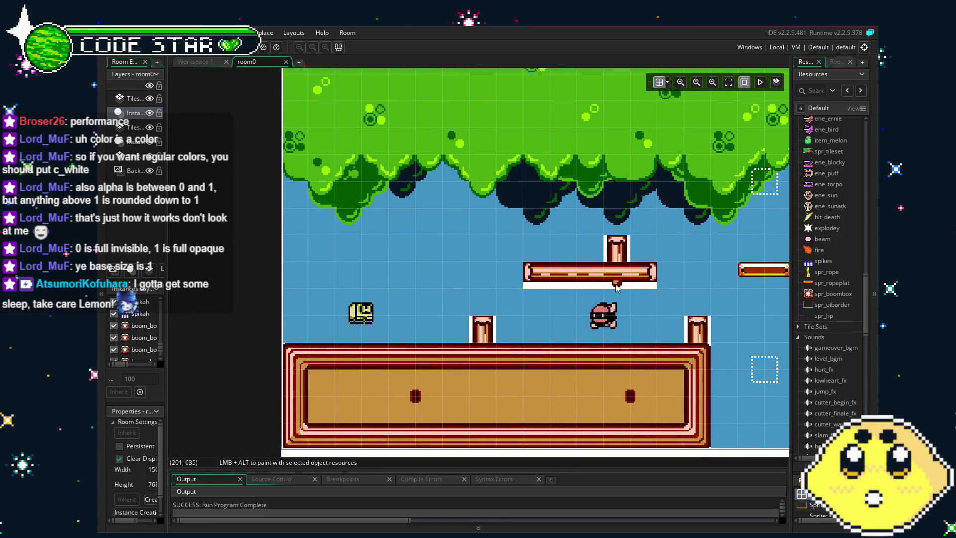
pyautogui.moveTo(619, 286); pyautogui.dragTo(532, 342)
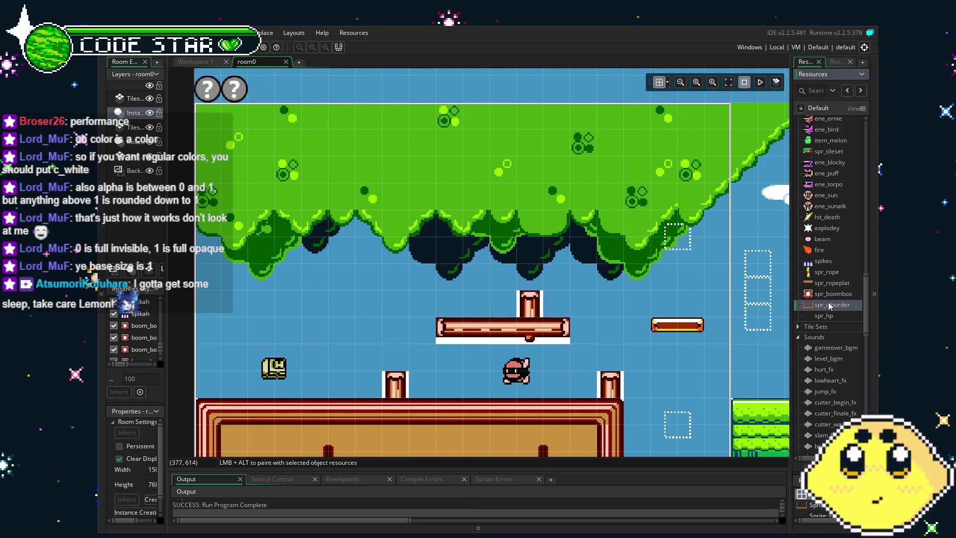
# Open spr_uiborder in the sprite editor to view its 320×240 orange border frame
pyautogui.doubleClick(830, 305)
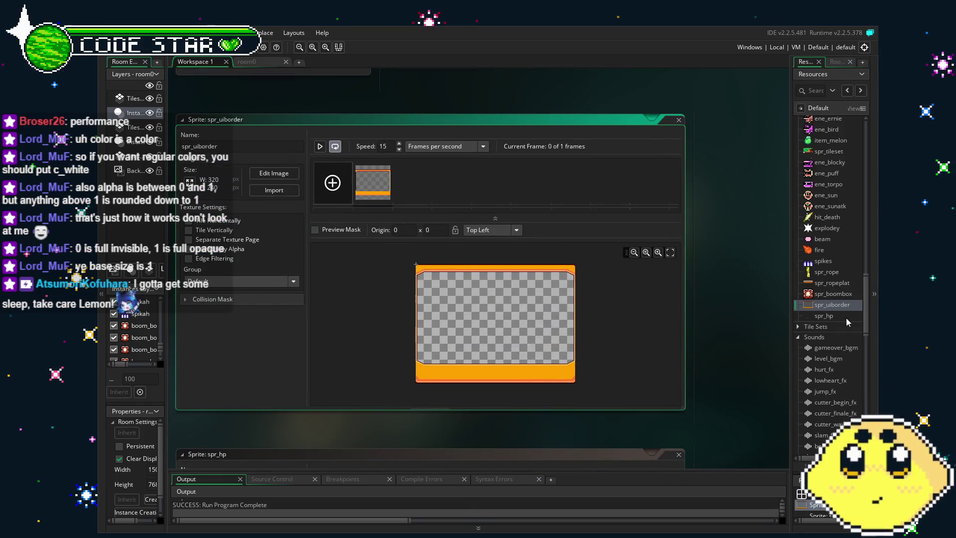
pyautogui.scroll(-8, 846, 318)
pyautogui.scroll(-5, 847, 322)
pyautogui.scroll(-5, 847, 322)
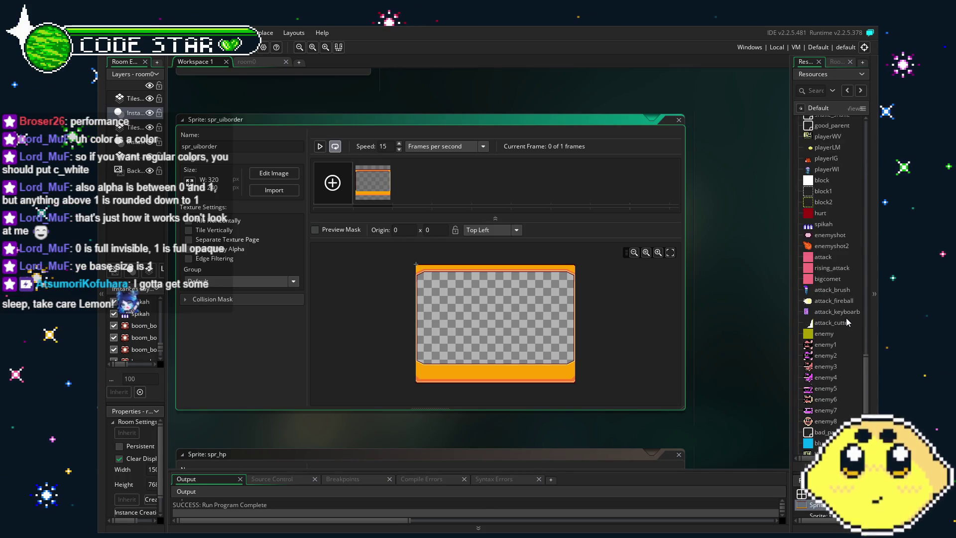
pyautogui.scroll(-5, 847, 322)
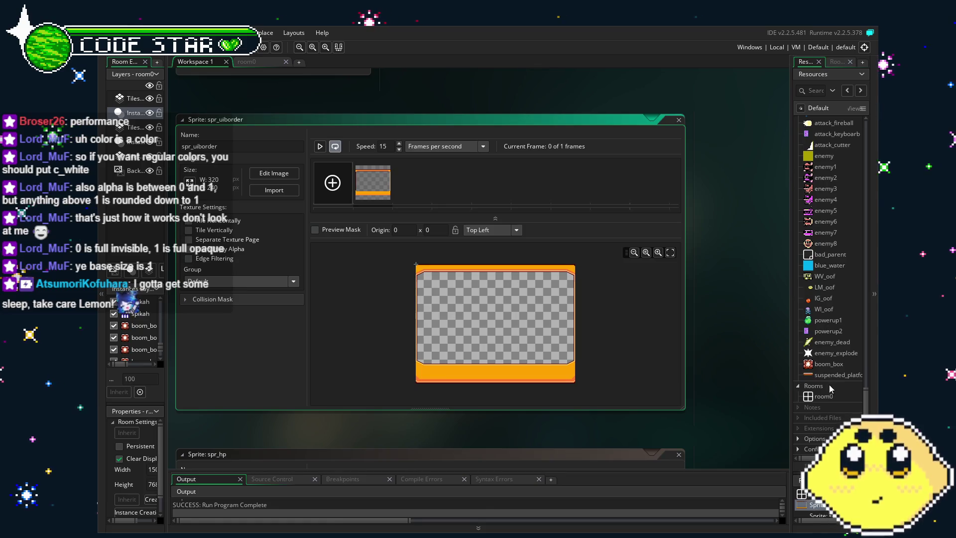
pyautogui.scroll(8, 824, 371)
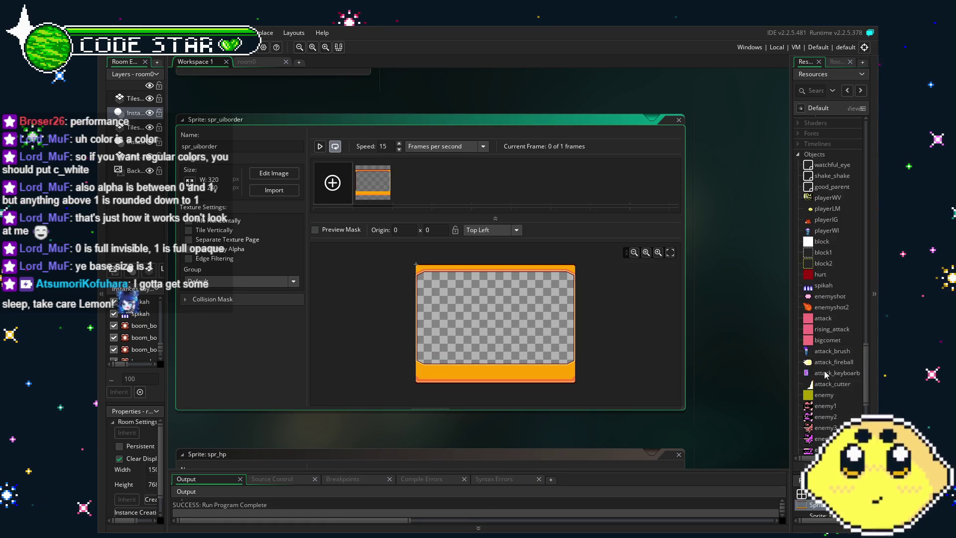
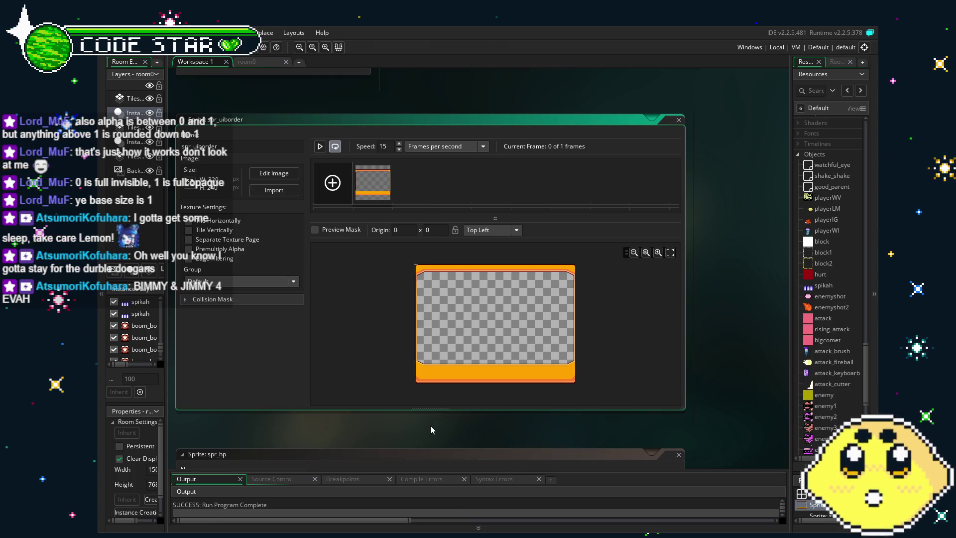
# Find watchful_eye in the Resources Objects list and open its object editor
pyautogui.scroll(-5, 829, 262)
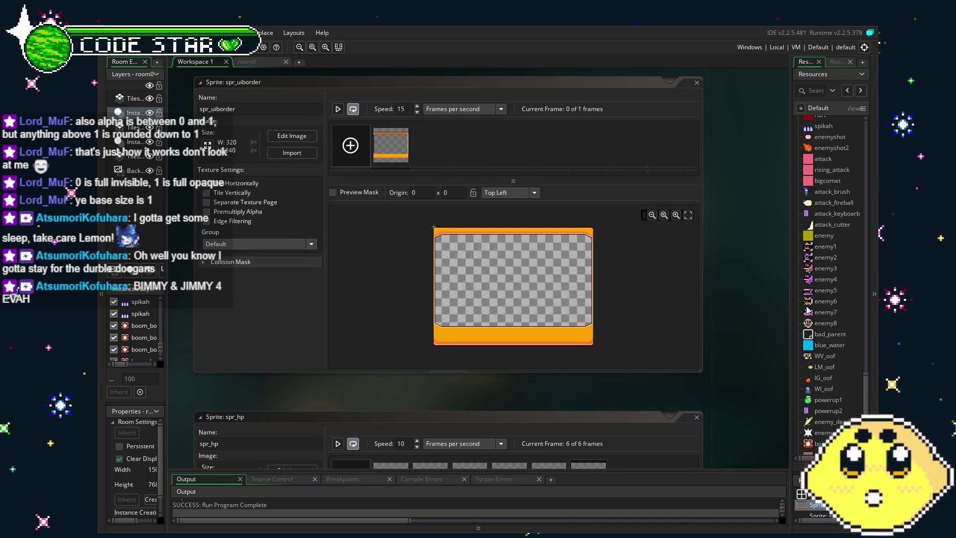
pyautogui.scroll(-2, 854, 328)
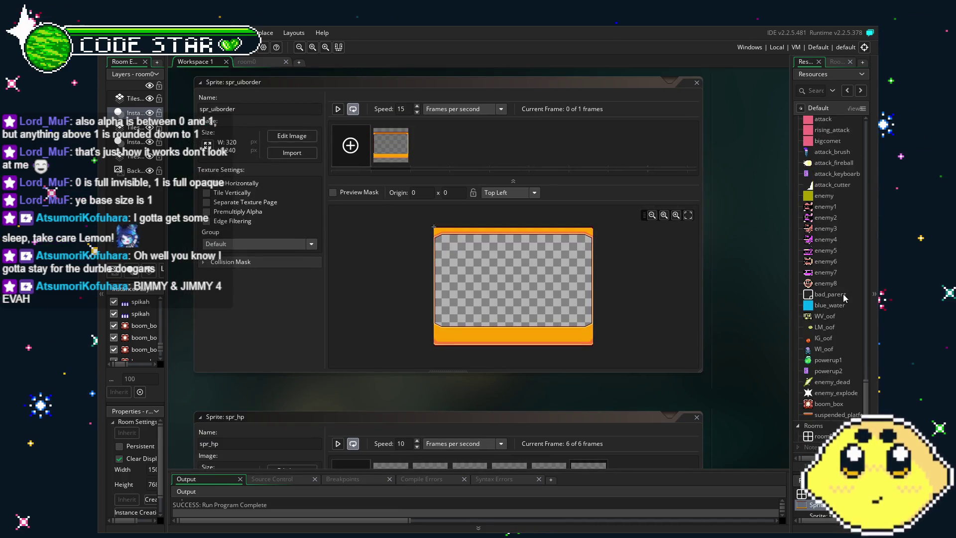
pyautogui.scroll(-1, 844, 295)
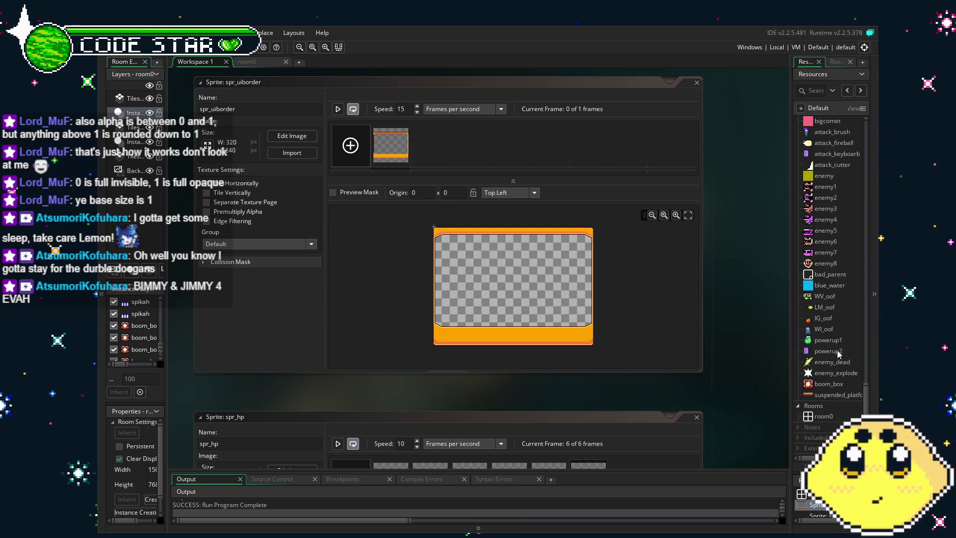
pyautogui.scroll(3, 838, 351)
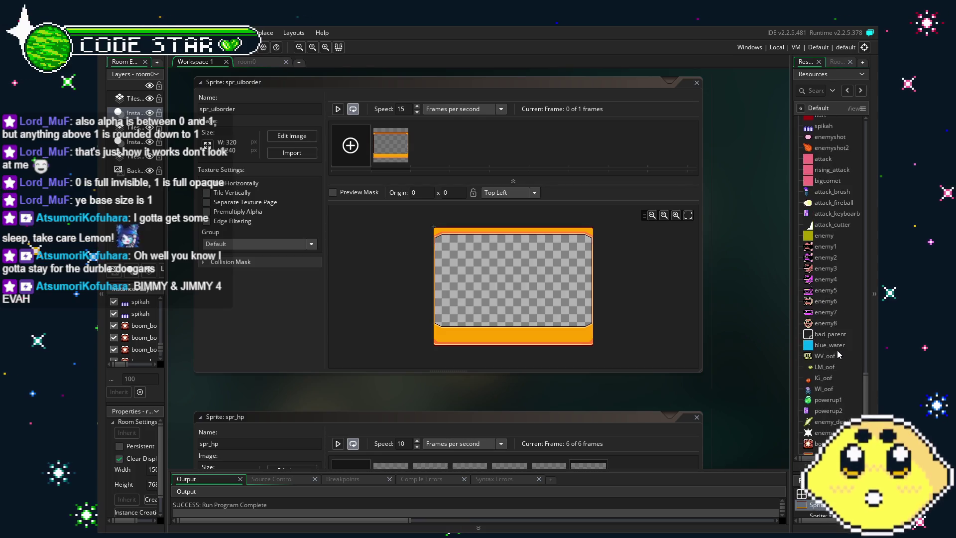
pyautogui.scroll(-1, 837, 352)
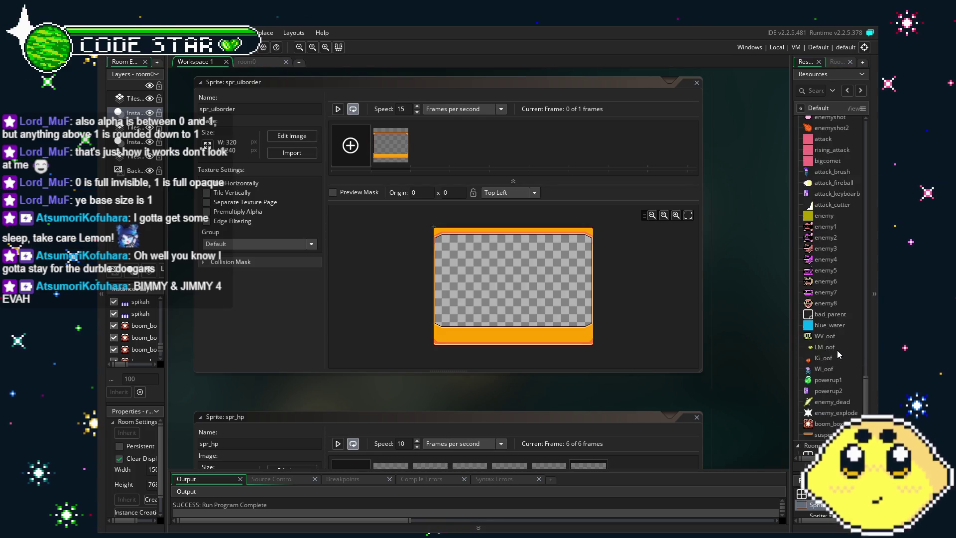
pyautogui.scroll(6, 833, 404)
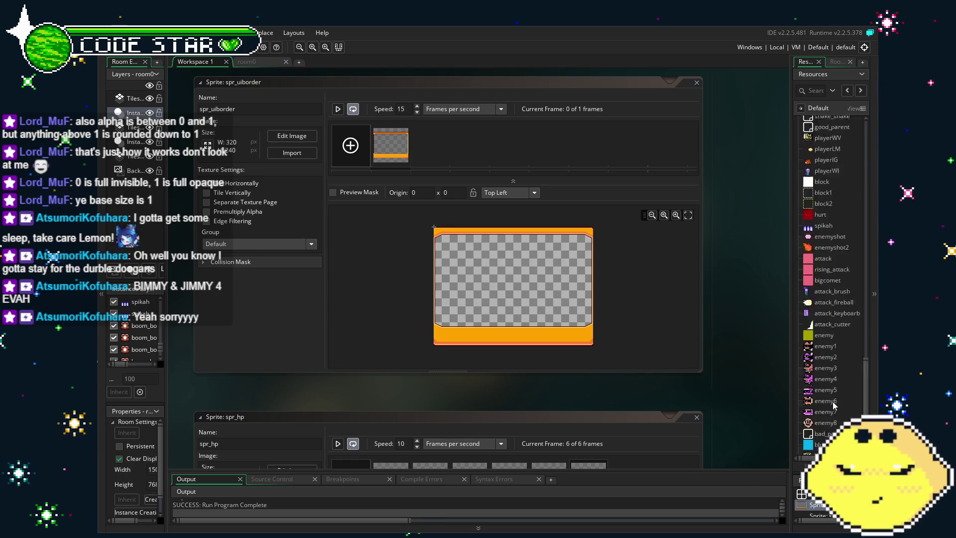
pyautogui.scroll(11, 835, 405)
pyautogui.doubleClick(836, 324)
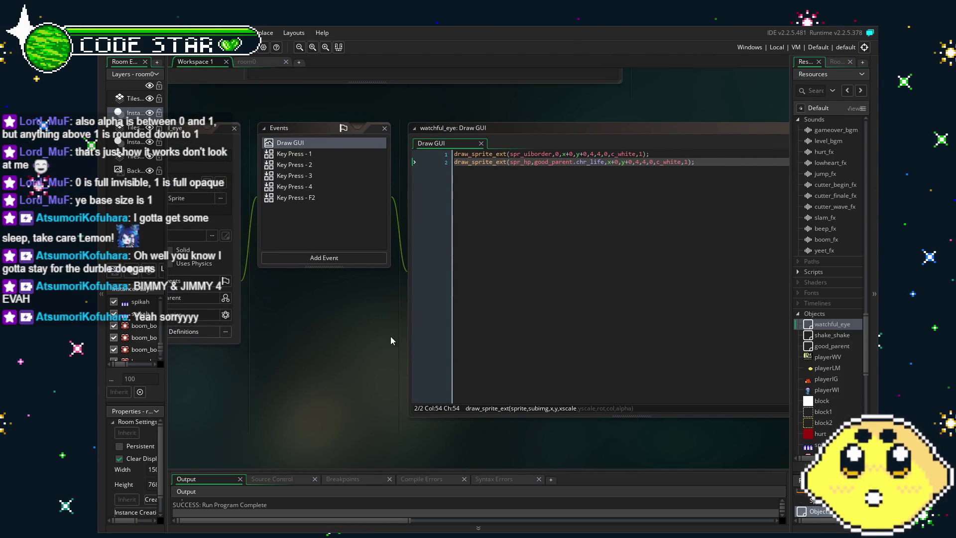
# Centre the Draw GUI code window and place the caret in the border's y coordinate
pyautogui.moveTo(390, 336); pyautogui.dragTo(314, 344)
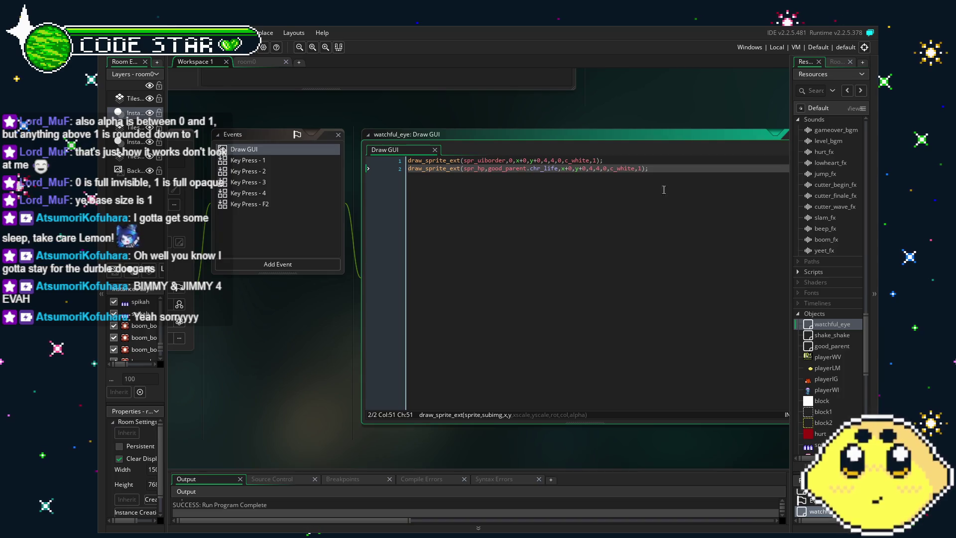
pyautogui.click(716, 176)
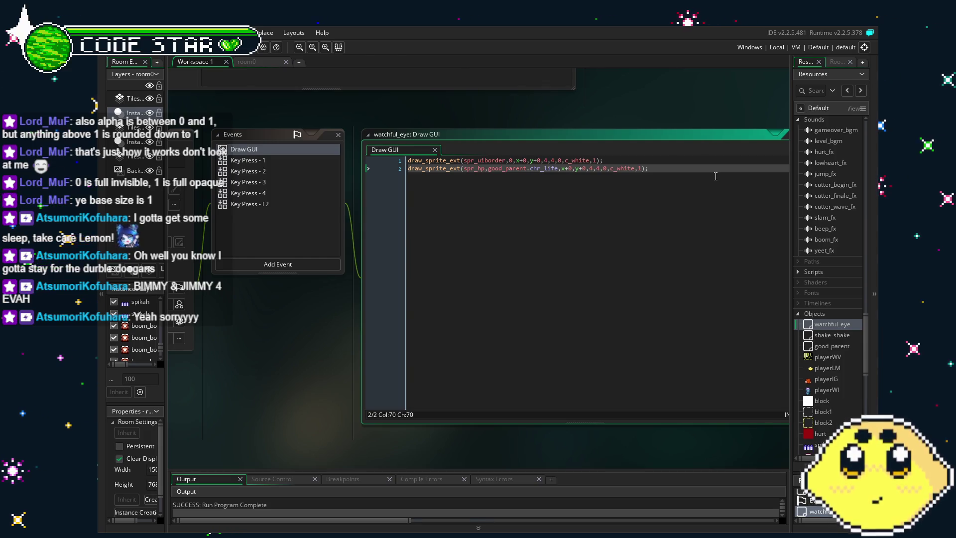
pyautogui.click(531, 173)
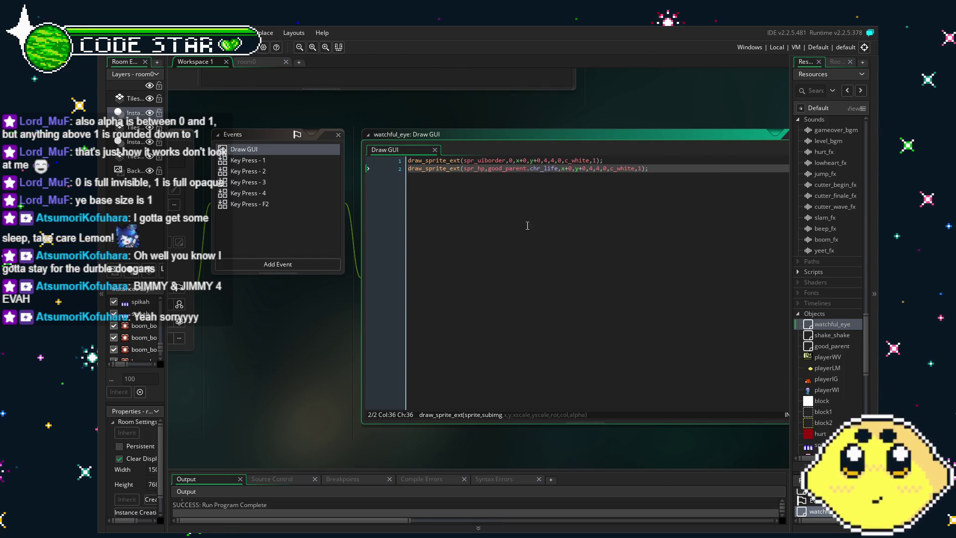
pyautogui.moveTo(527, 225); pyautogui.dragTo(476, 233)
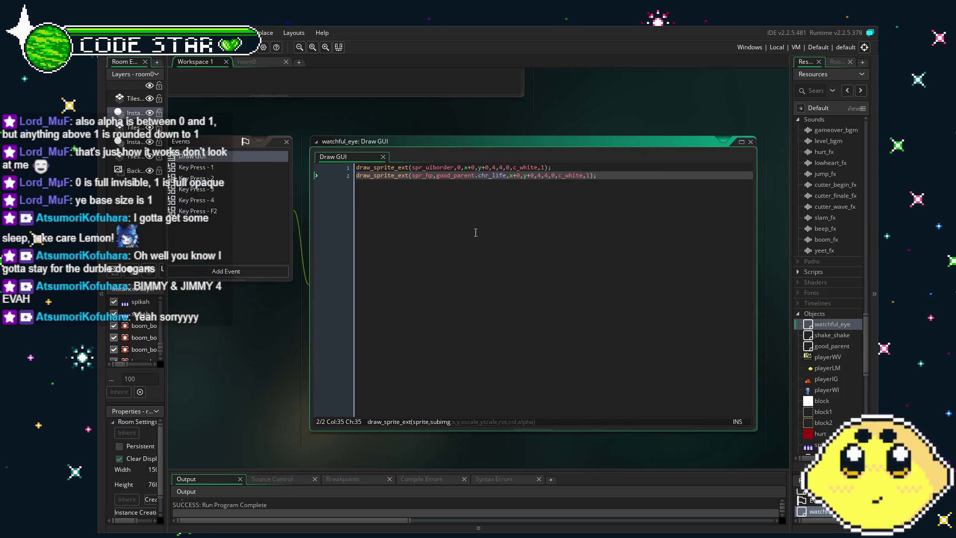
pyautogui.click(476, 166)
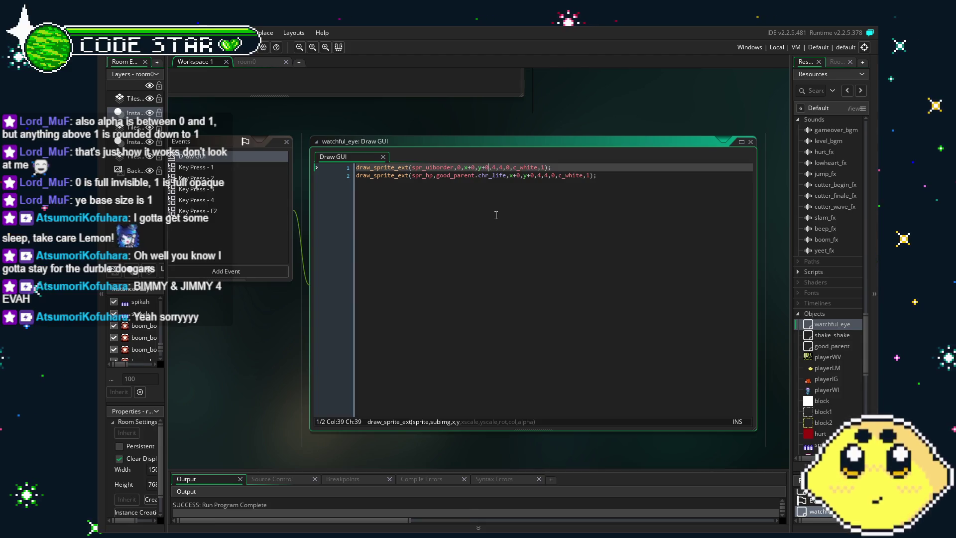
# Replace the border's y+0 offset with a negative offset and run the game
pyautogui.press('BackSpace')
pyautogui.press('BackSpace')
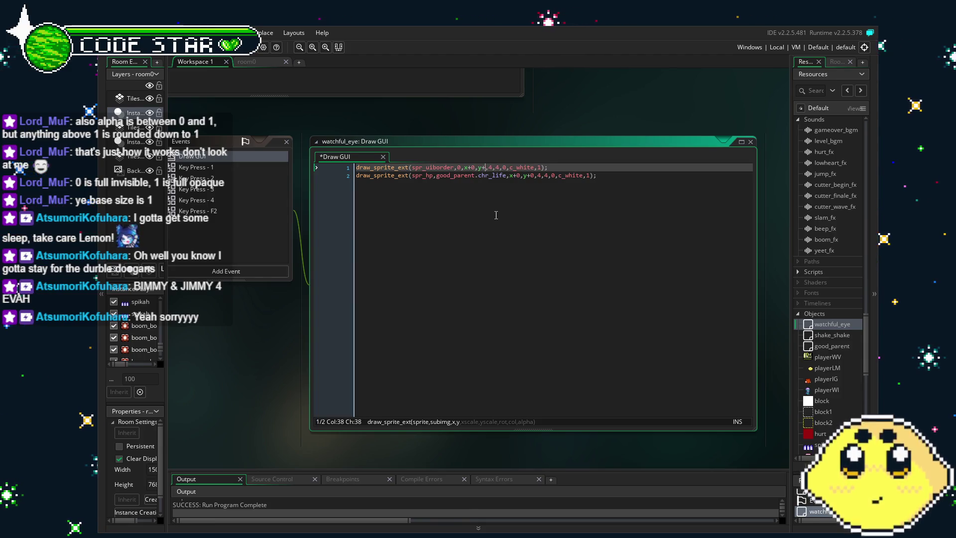
pyautogui.write('-')
pyautogui.write('24')
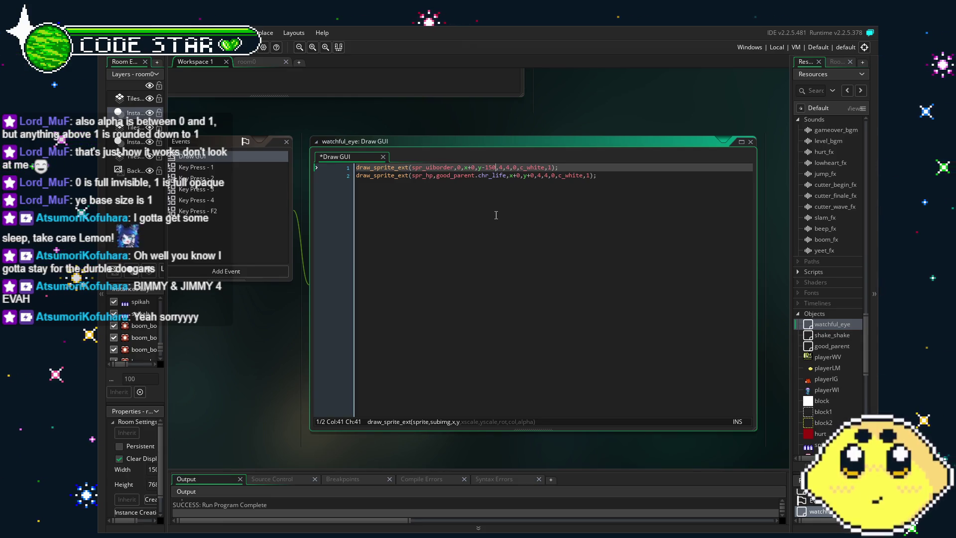
pyautogui.press('F5')
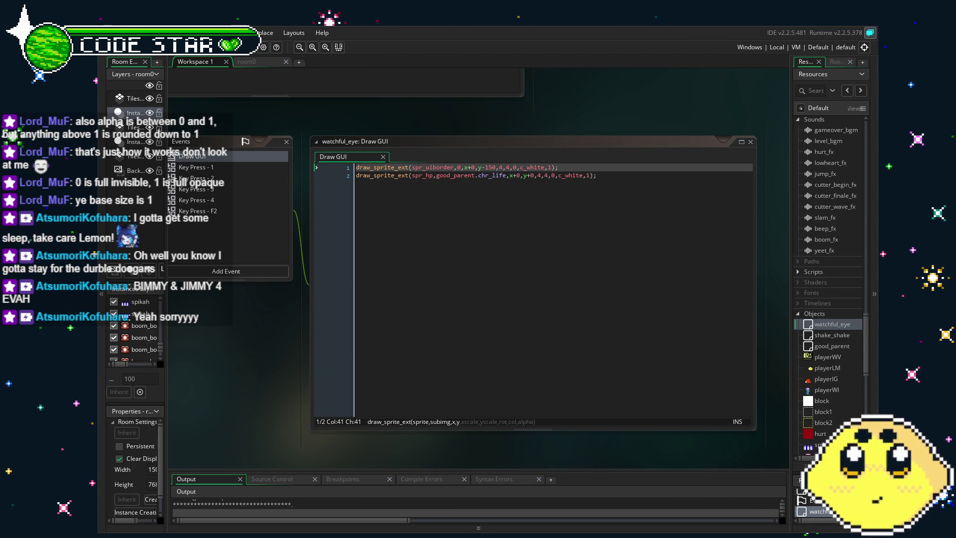
# Change the border's y offset to y-360 and rebuild the game
pyautogui.doubleClick(486, 168)
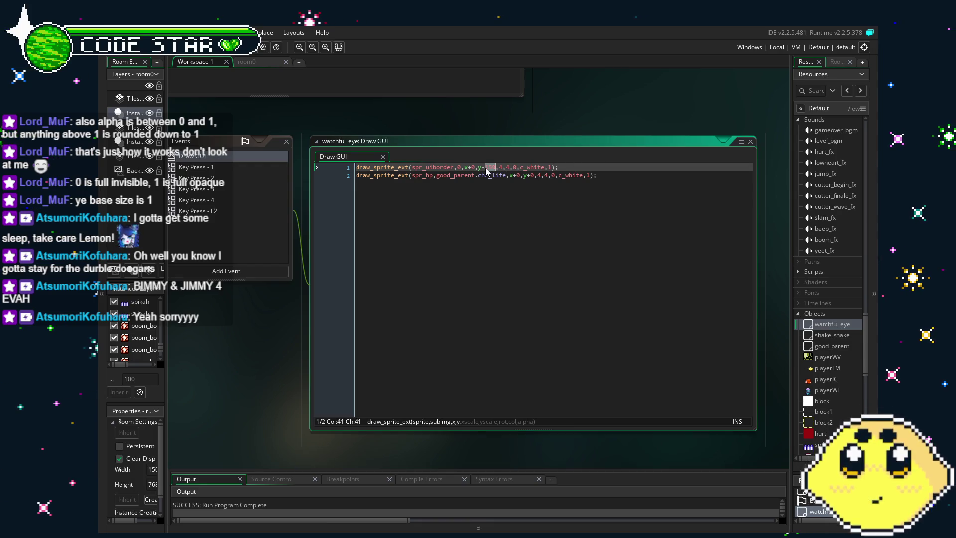
pyautogui.write('360')
pyautogui.press('F5')
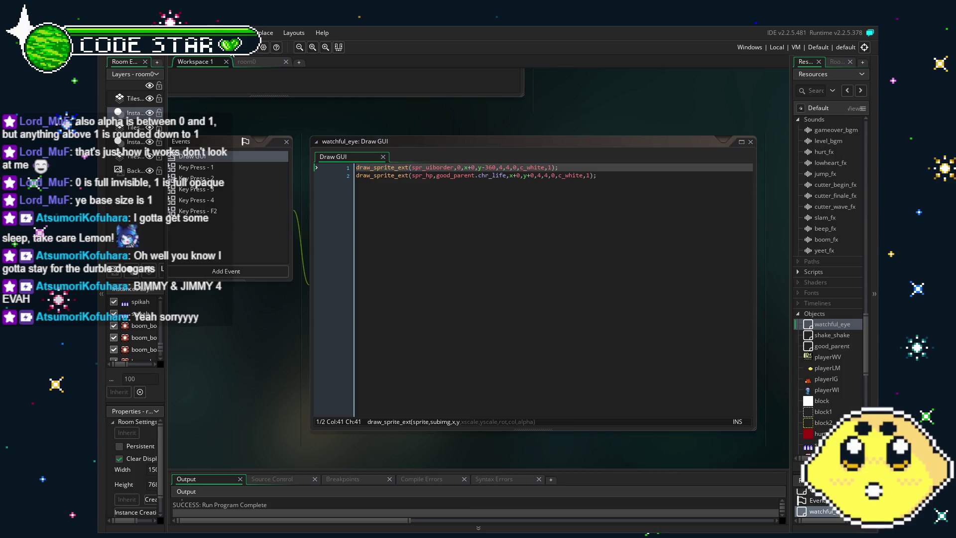
pyautogui.click(247, 61)
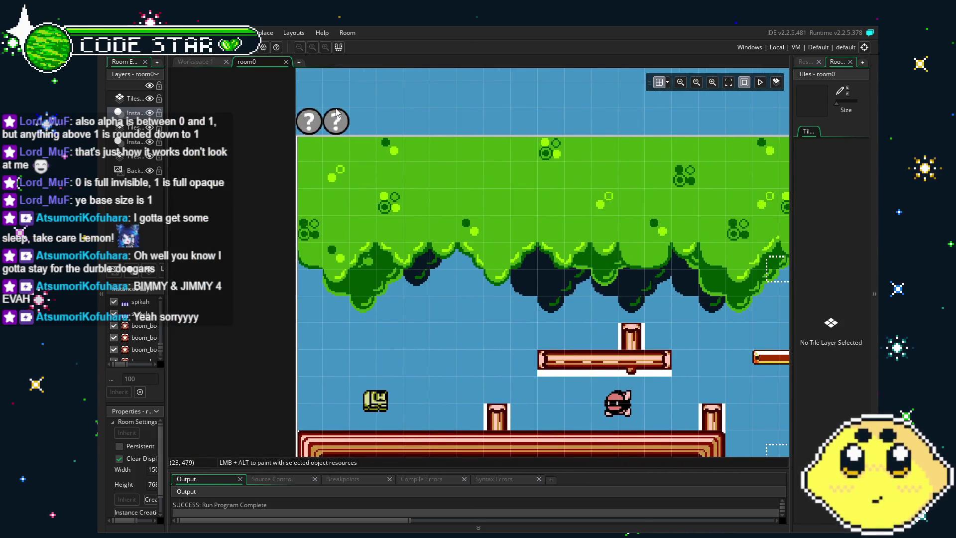
# Move a question block above the other and back beside it at (16, 480) in room0
pyautogui.click(309, 124)
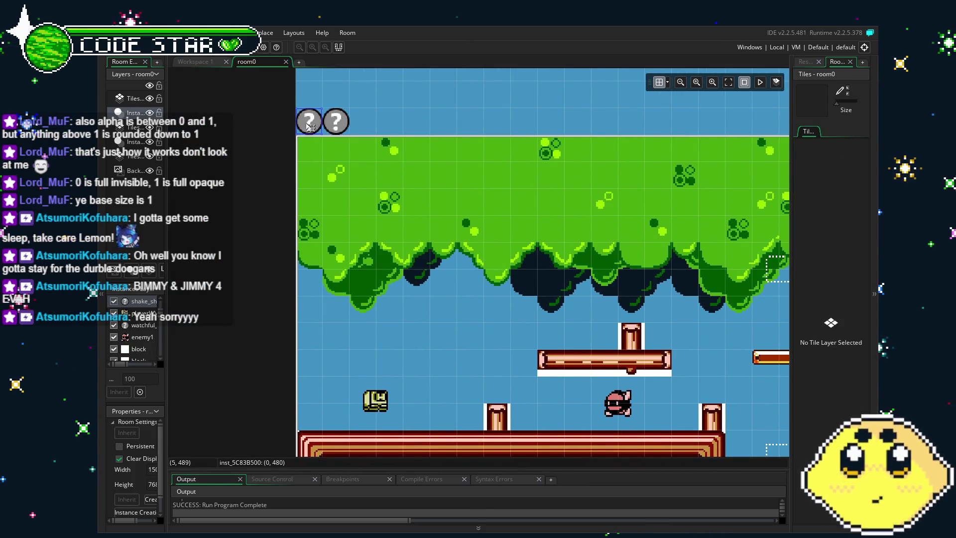
pyautogui.moveTo(333, 126); pyautogui.dragTo(318, 98)
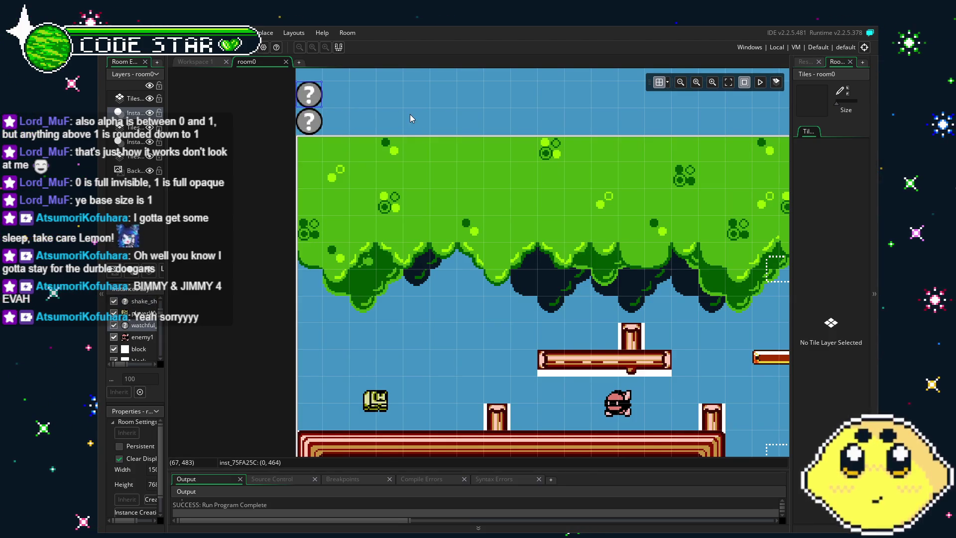
pyautogui.moveTo(310, 97); pyautogui.dragTo(332, 125)
pyautogui.click(815, 63)
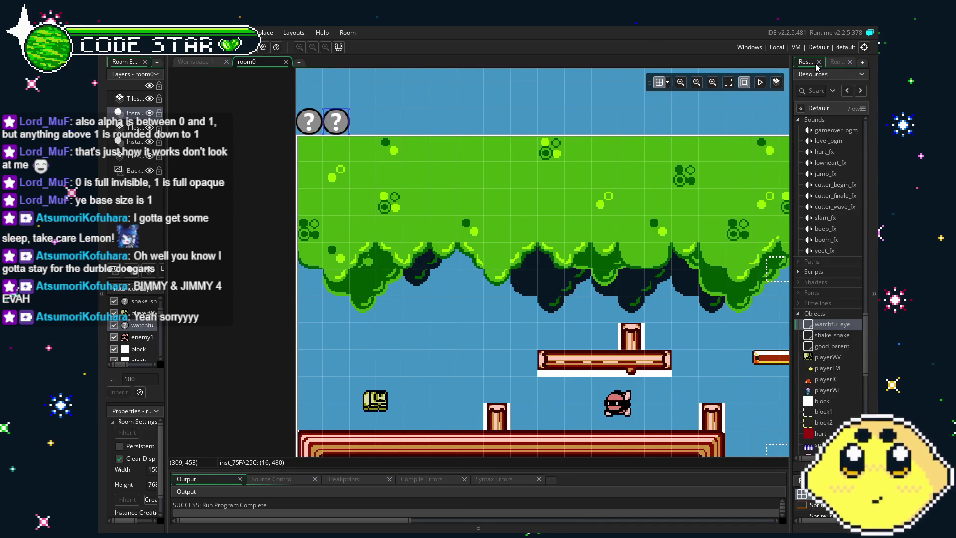
# In watchful_eye's Draw GUI, delete the offsets so the border and HP sprites draw at 0,0
pyautogui.doubleClick(829, 324)
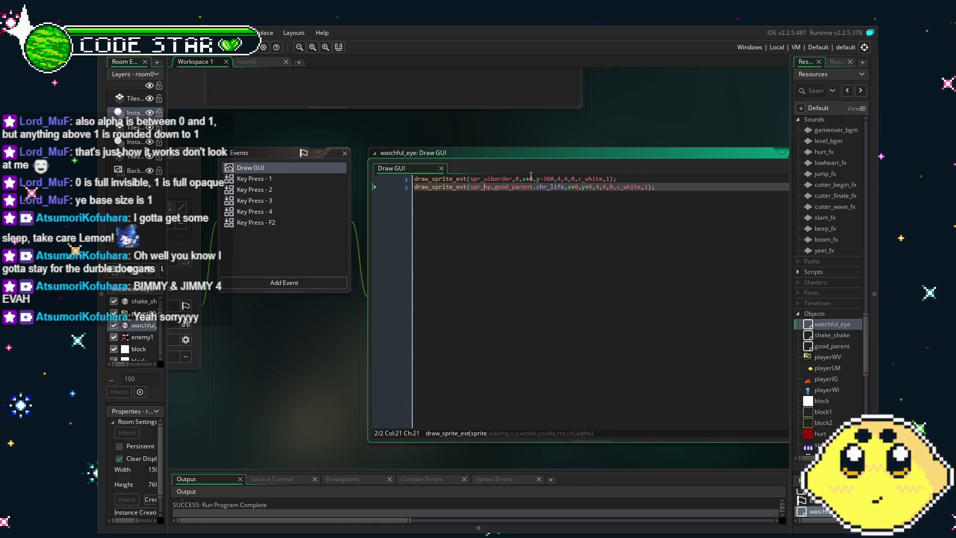
pyautogui.click(531, 177)
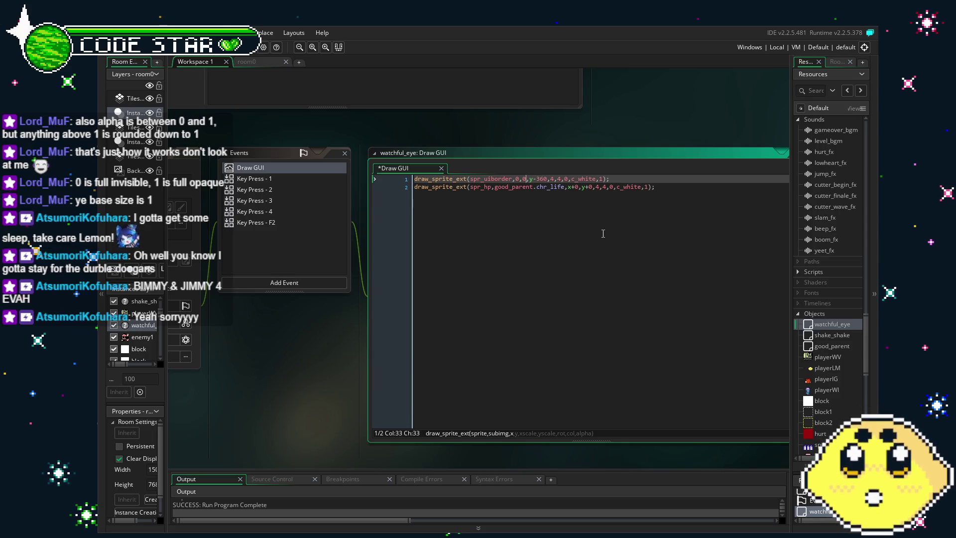
pyautogui.press('BackSpace')
pyautogui.press('BackSpace')
pyautogui.press('BackSpace')
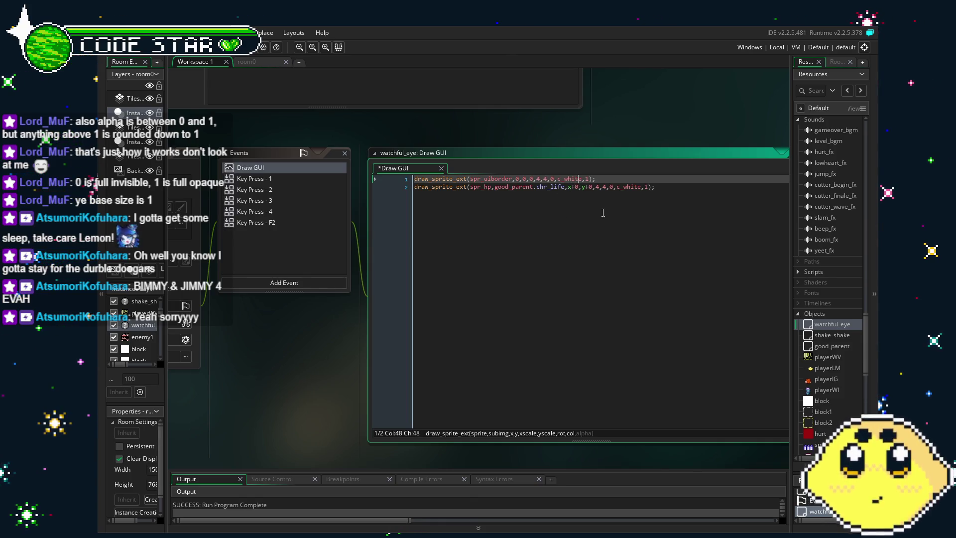
pyautogui.press('Down')
pyautogui.press('BackSpace')
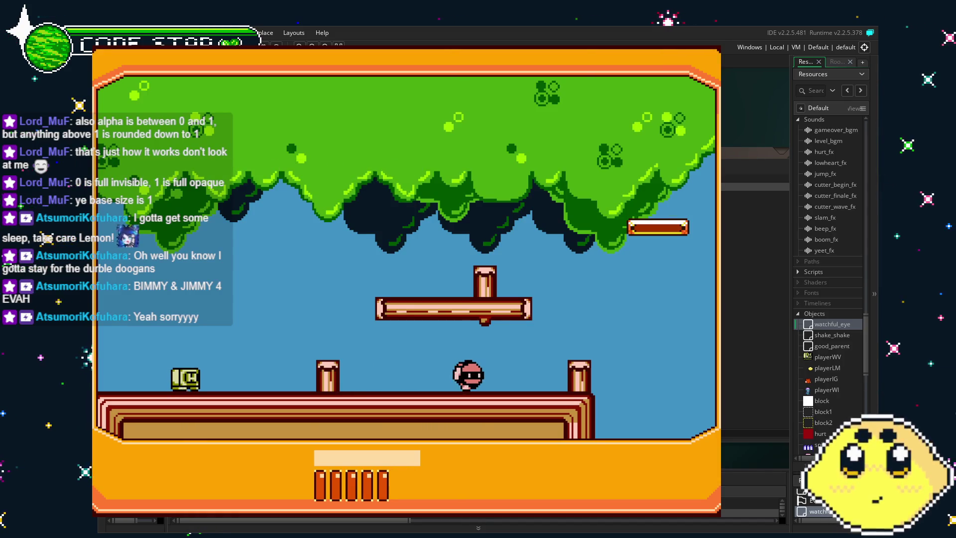
# Run the player past the enemy, losing HP, and up the brick staircase
pyautogui.press('Left')
pyautogui.press('Right')
pyautogui.press('space')
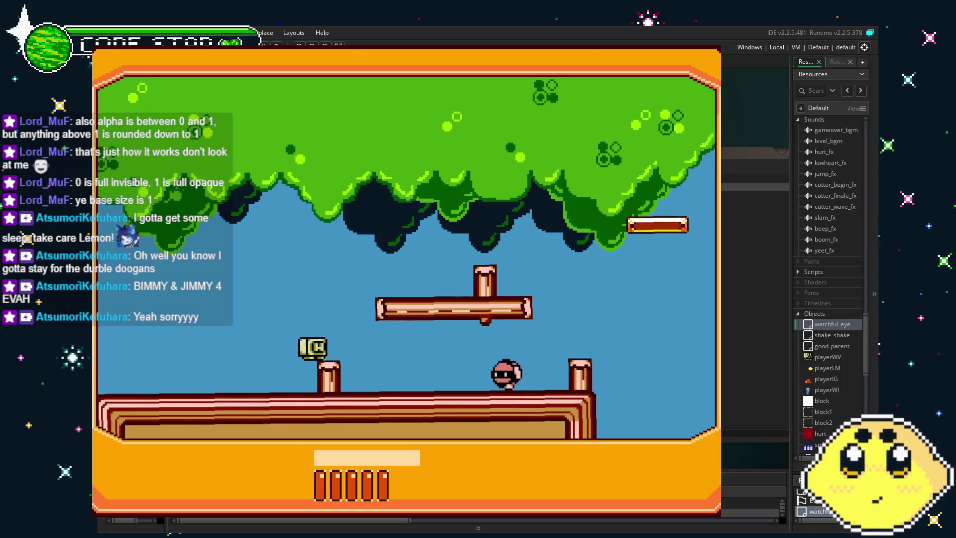
pyautogui.press('Right')
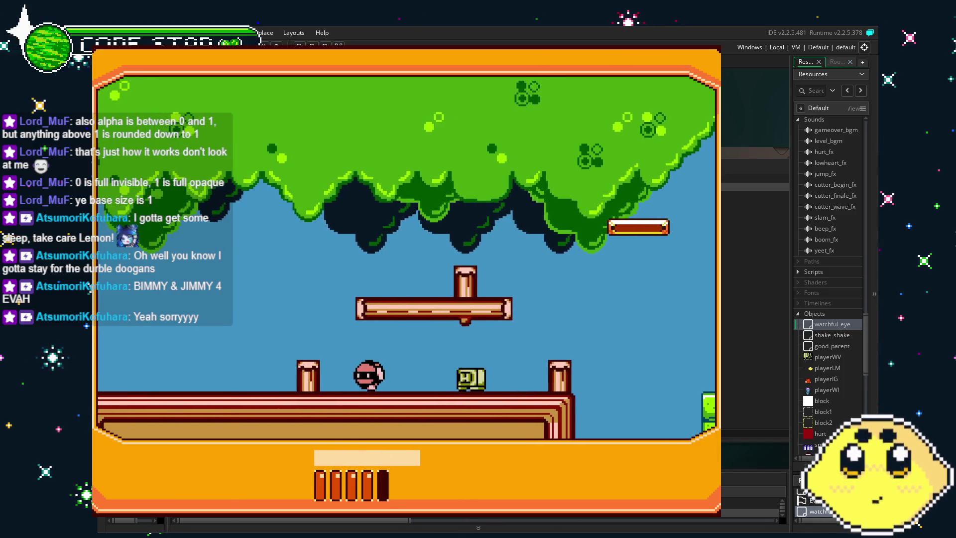
pyautogui.press('Left')
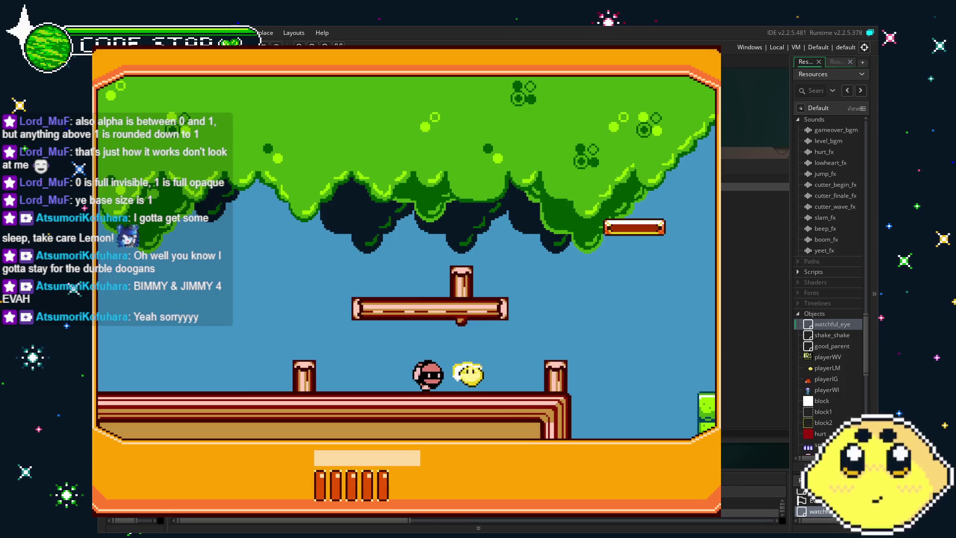
pyautogui.press('Left')
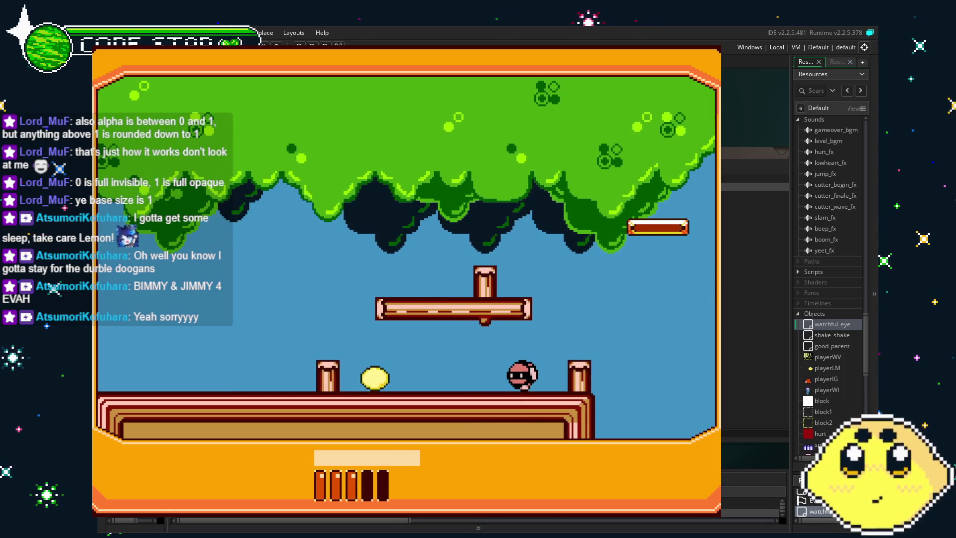
pyautogui.press('Right')
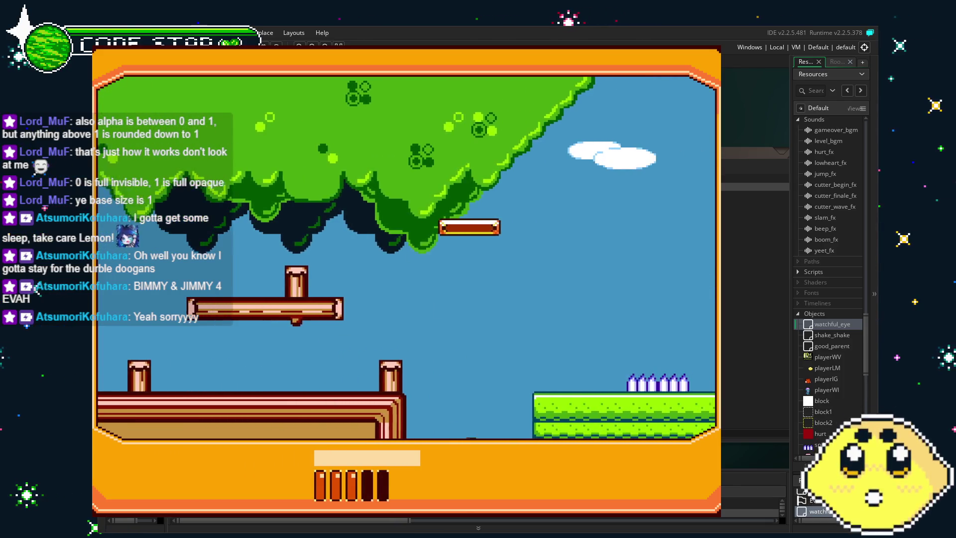
pyautogui.press('Left')
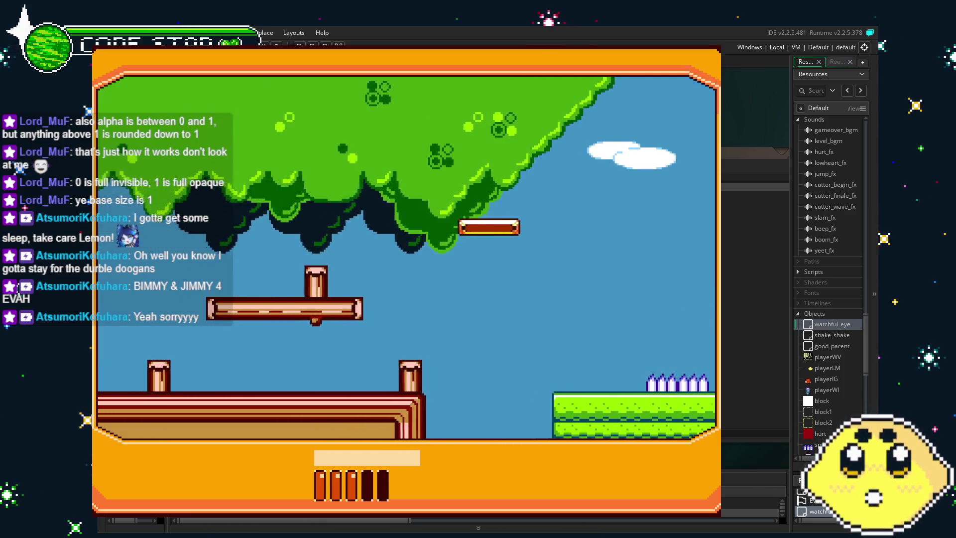
pyautogui.press('Right')
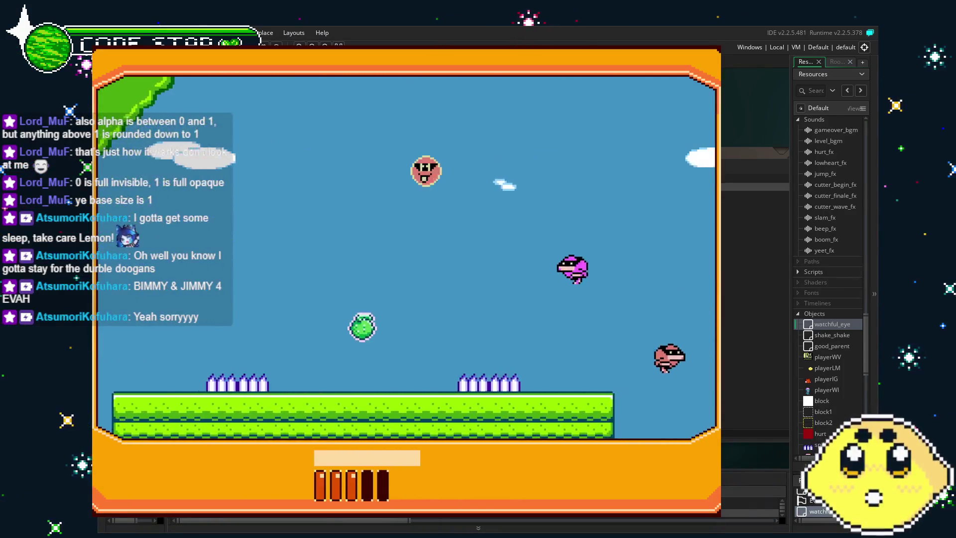
pyautogui.press('Right')
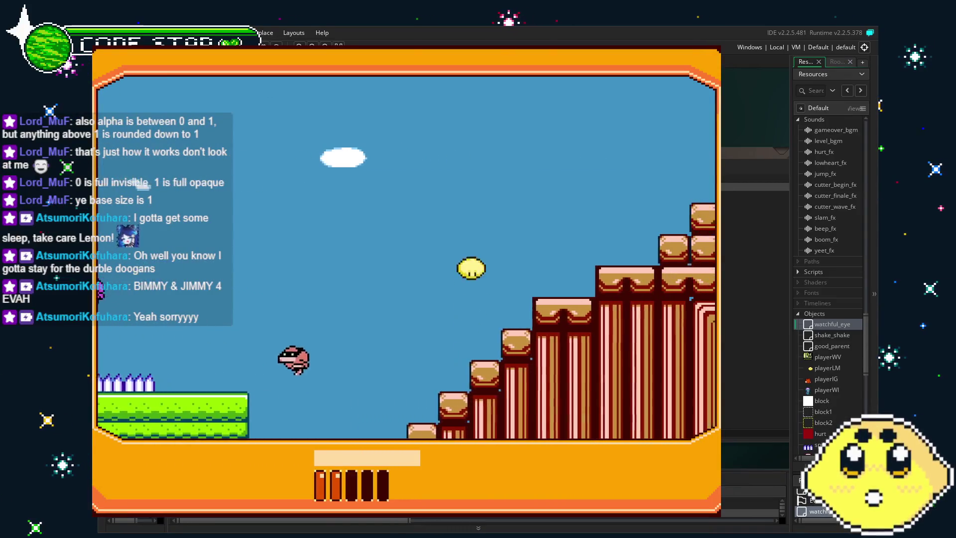
pyautogui.press('Right')
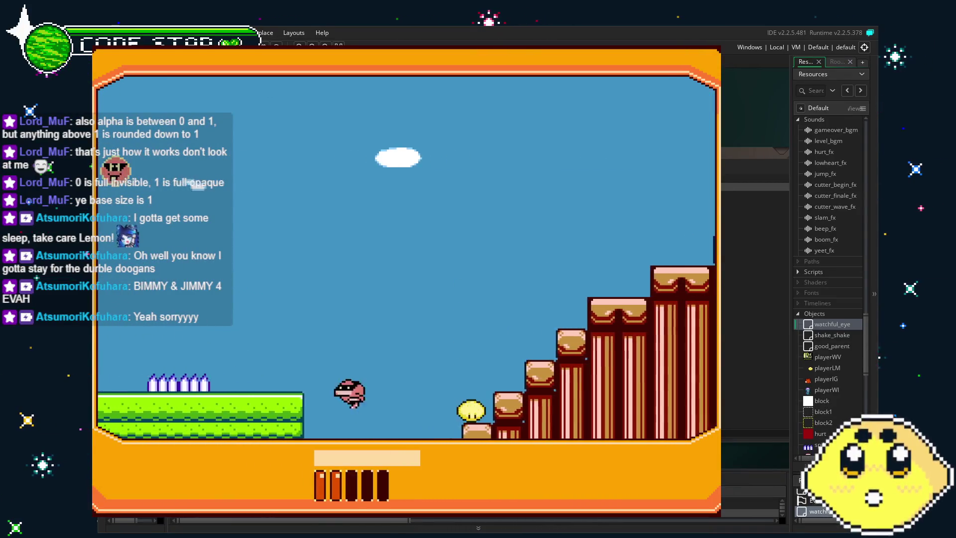
pyautogui.press('Right')
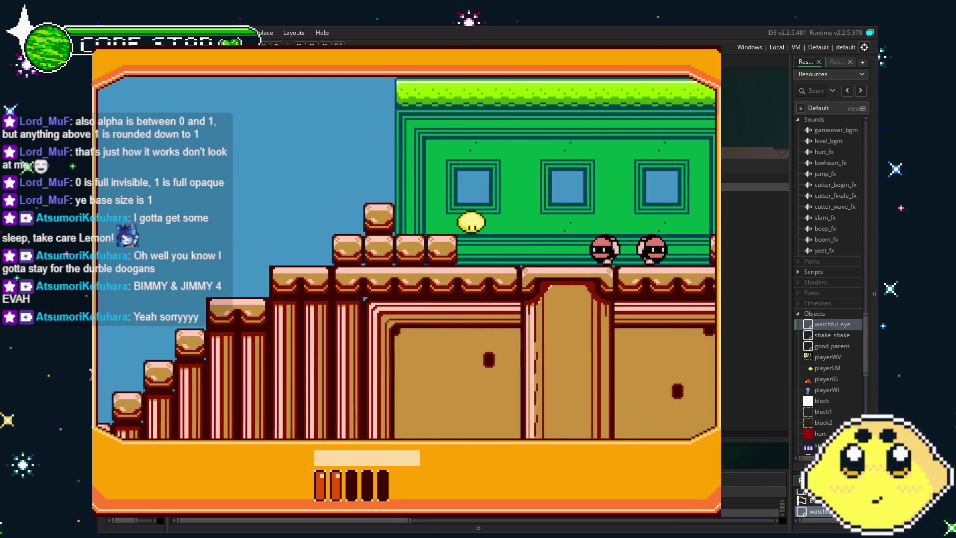
# Jump the player over the water, red blocks and grass cliff, then close the game
pyautogui.press('Left')
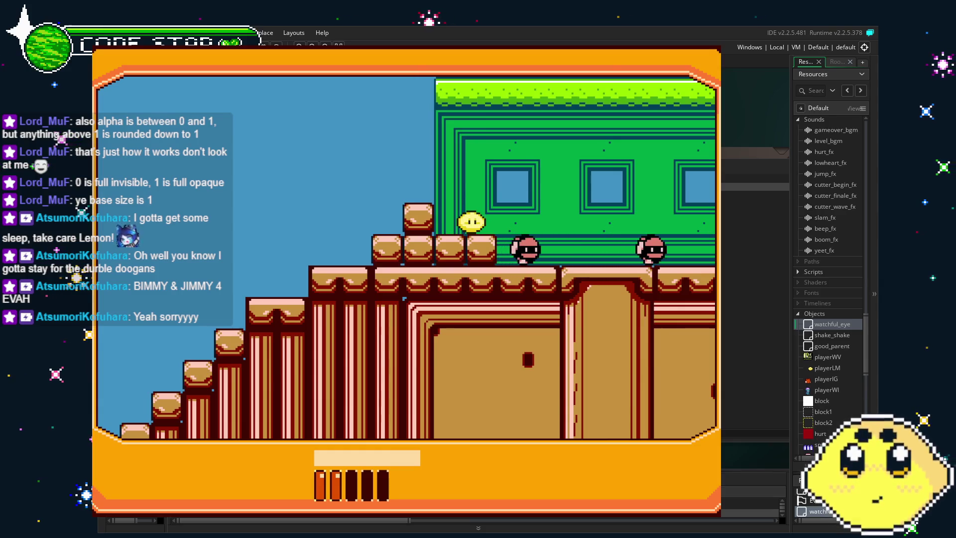
pyautogui.press('Right')
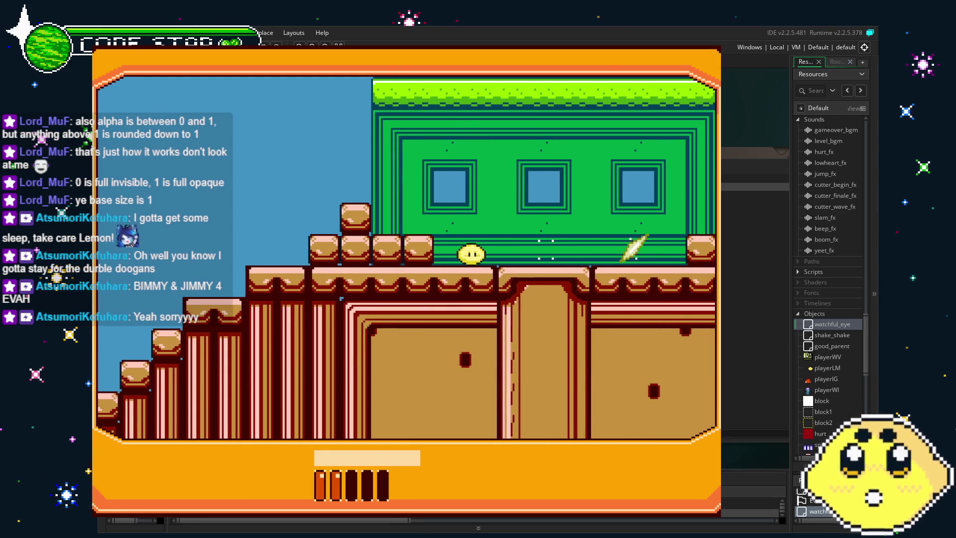
pyautogui.press('Right')
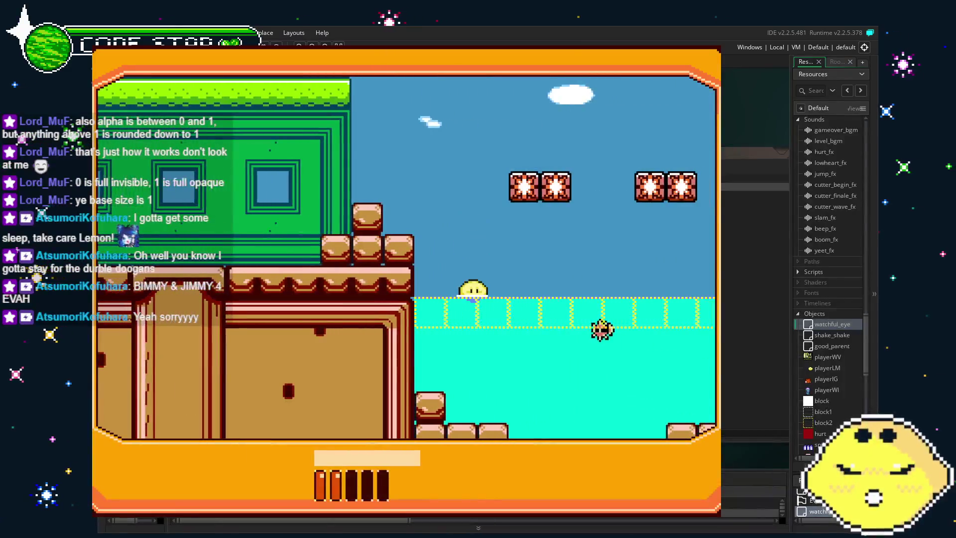
pyautogui.press('Right')
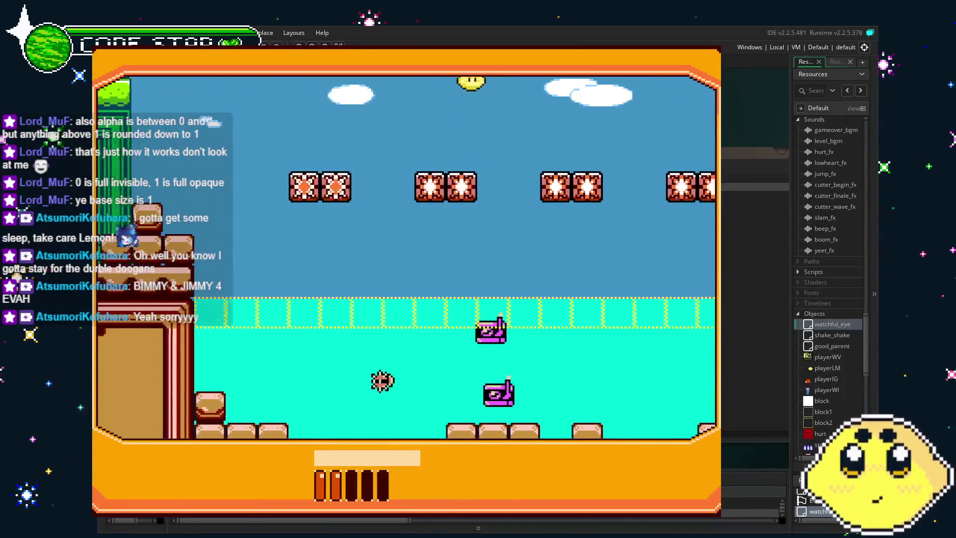
pyautogui.press('Right')
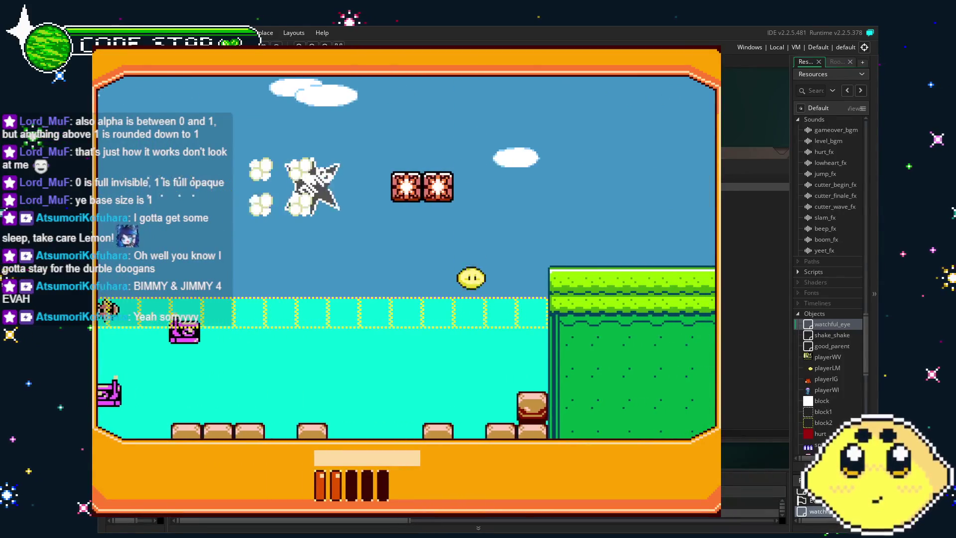
pyautogui.press('Left')
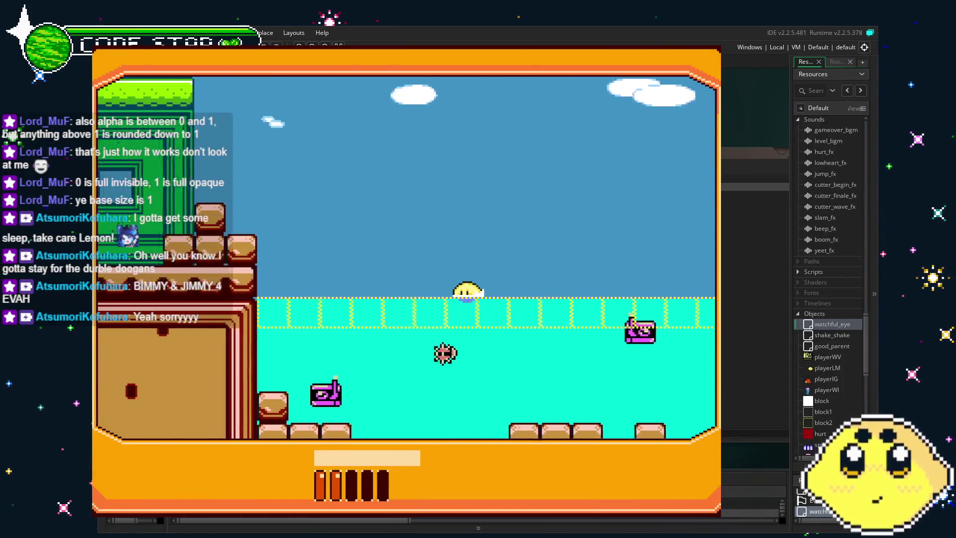
pyautogui.press('Left')
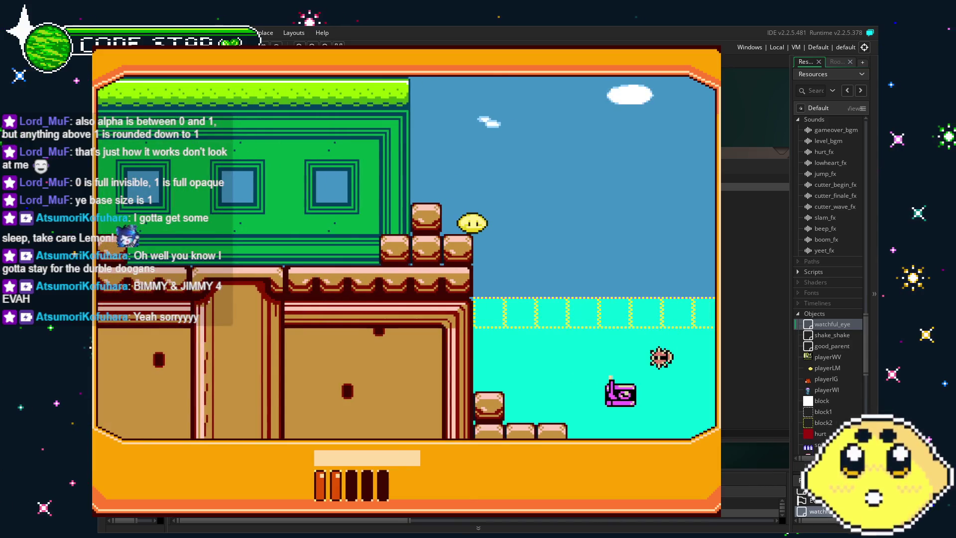
pyautogui.press('Right')
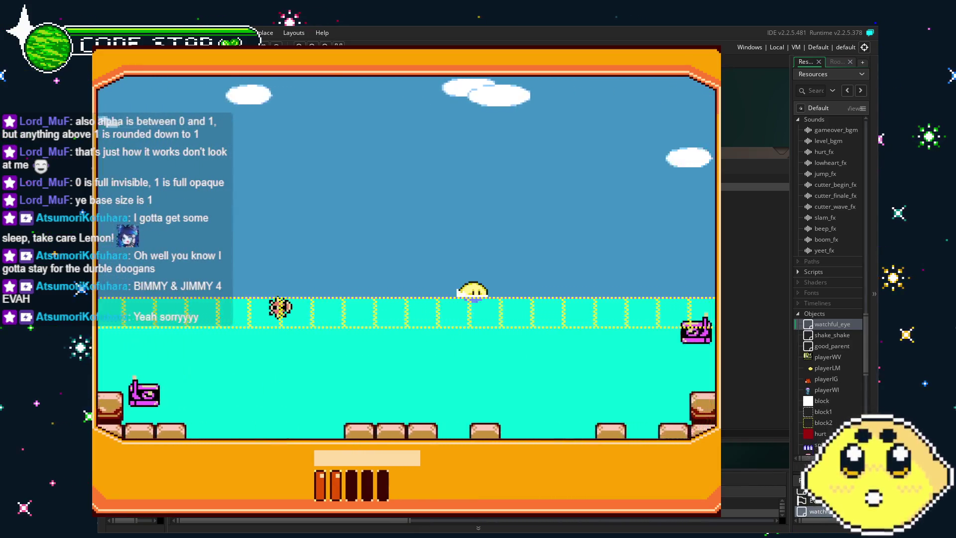
pyautogui.press('Right')
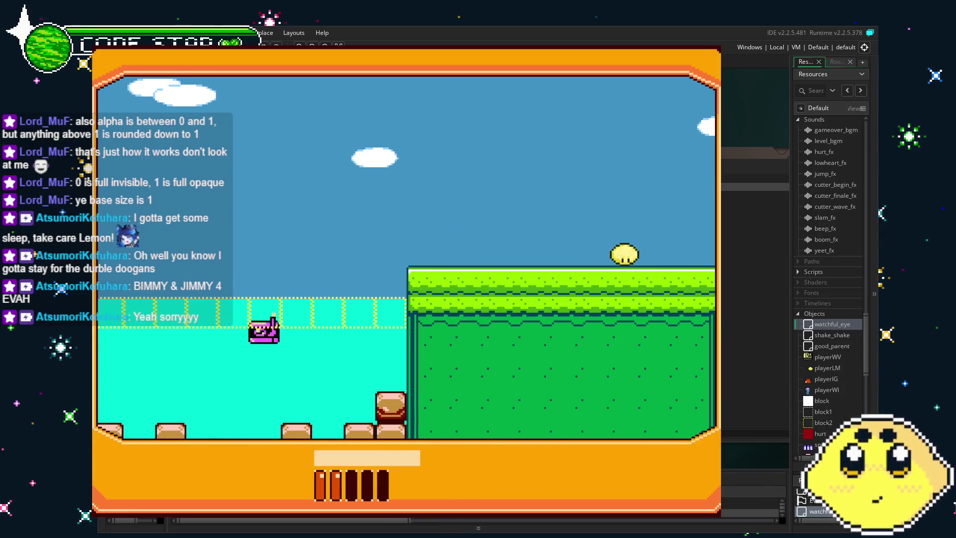
pyautogui.press('Up')
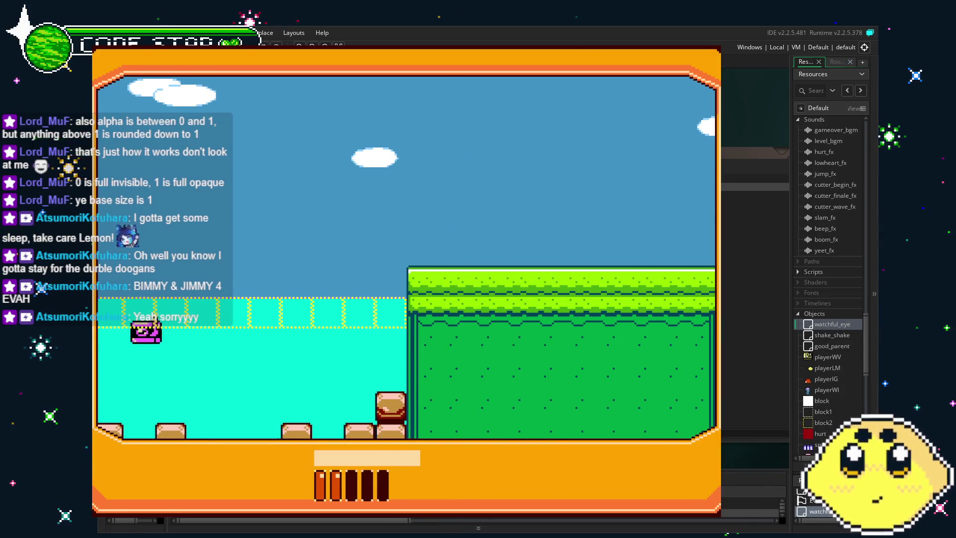
pyautogui.press('Escape')
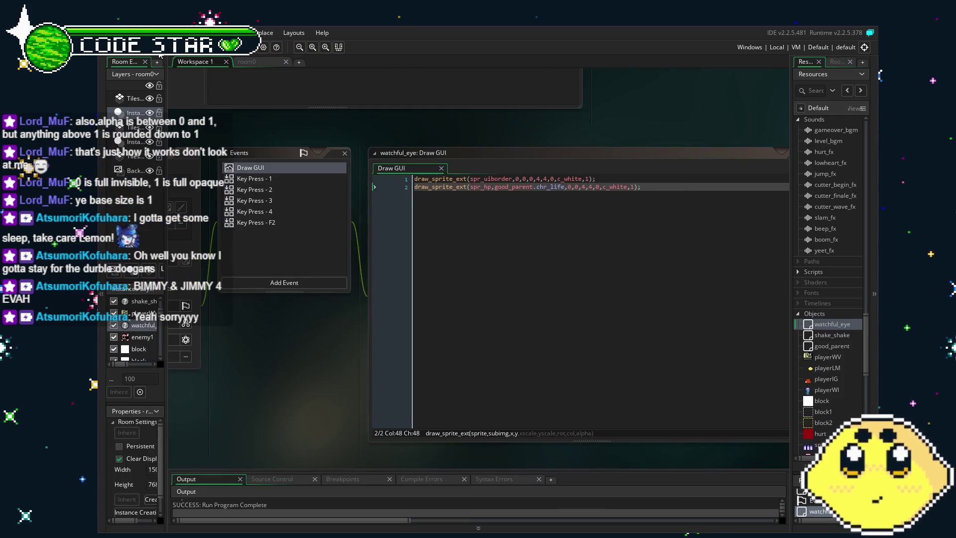
# Save the project and shift the workspace to show the watchful_eye object editor beside its code
pyautogui.hotkey('ctrl', 's')
pyautogui.moveTo(274, 394)
pyautogui.mouseDown()
pyautogui.moveTo(407, 375)
pyautogui.moveTo(388, 385)
pyautogui.mouseUp()
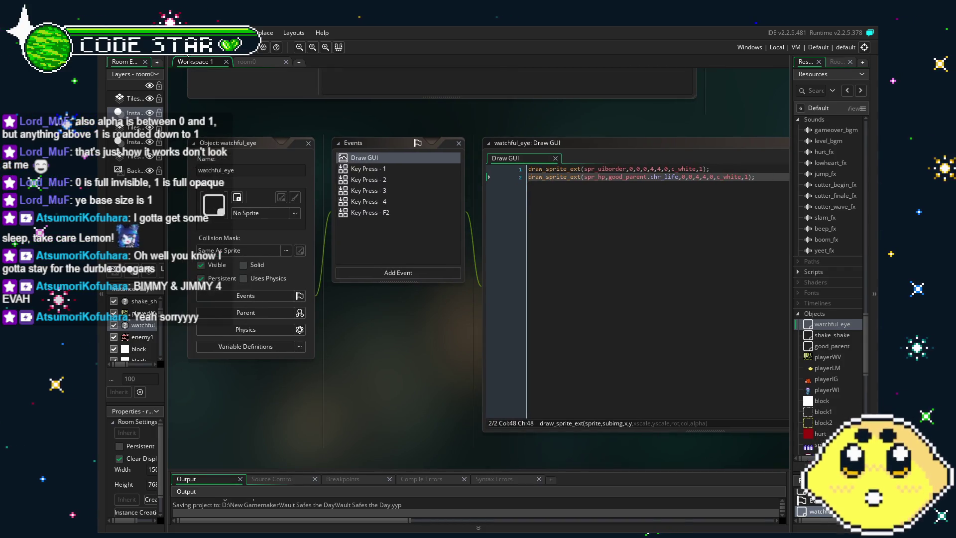
pyautogui.moveTo(358, 414); pyautogui.dragTo(306, 415)
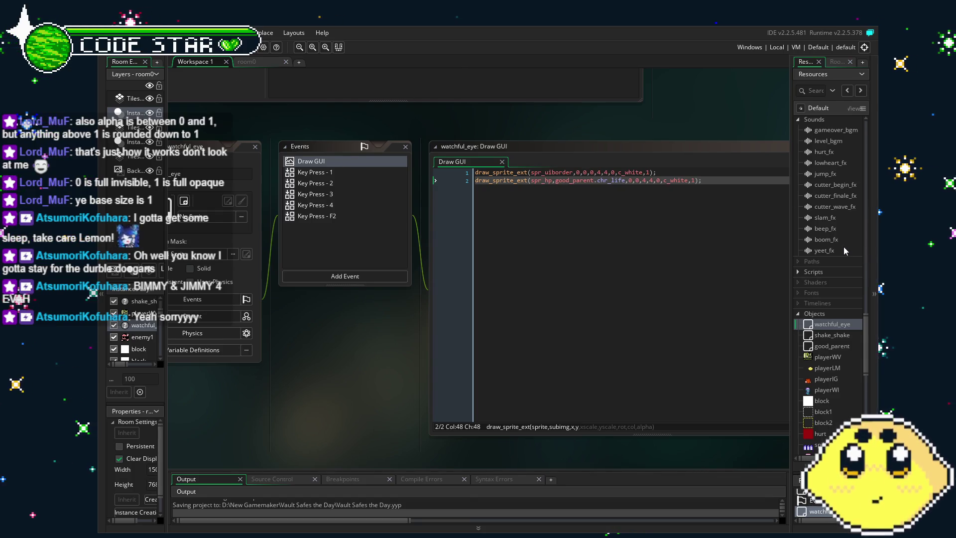
pyautogui.scroll(-3, 844, 247)
pyautogui.scroll(5, 809, 350)
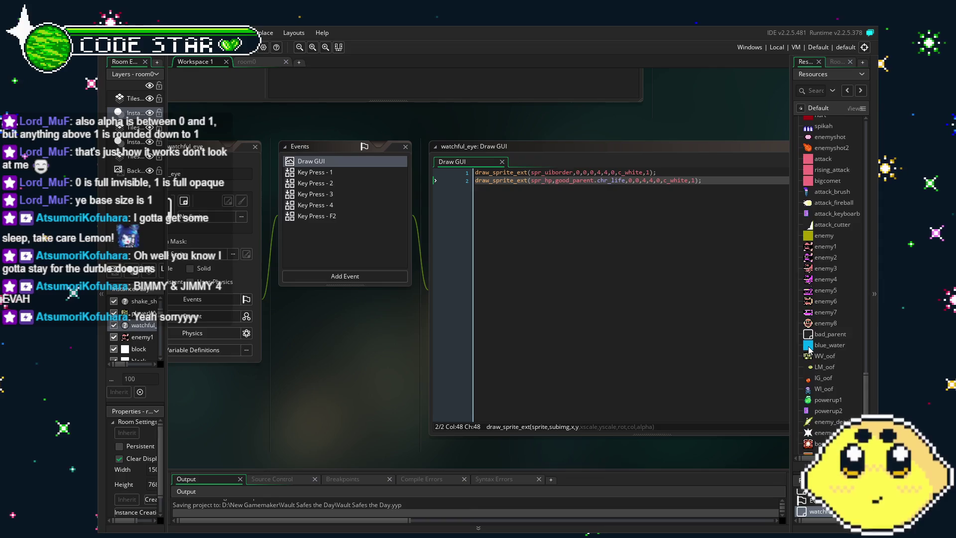